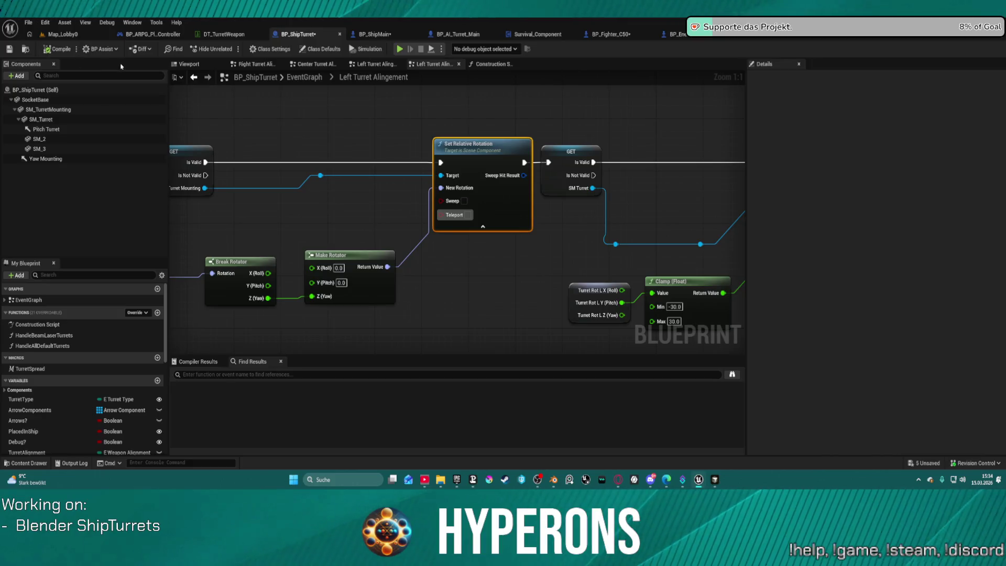
# Save all modified assets after checking them out, then inspect the turret on BP_Fighter_C50
pyautogui.hotkey('ctrl', 's')
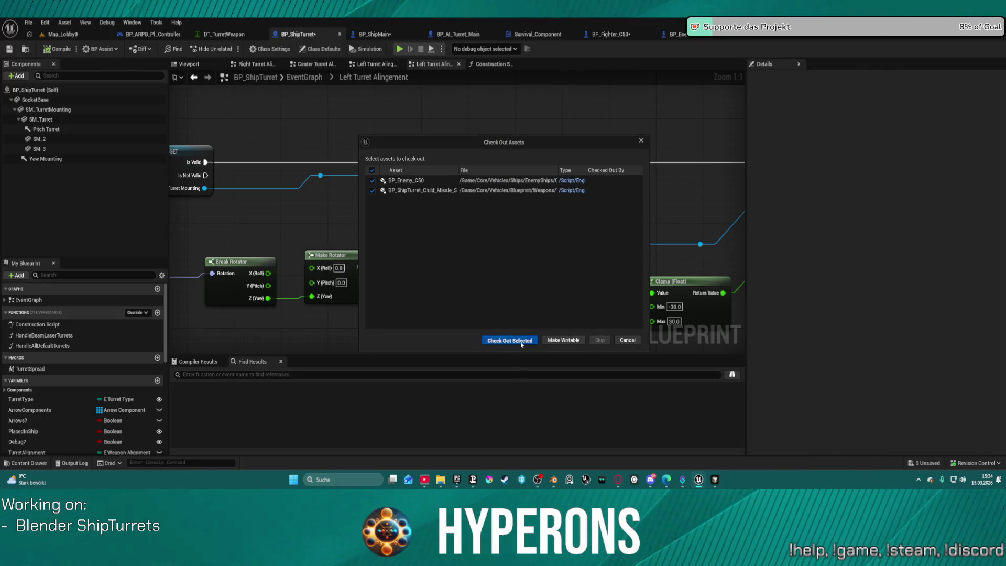
pyautogui.click(521, 343)
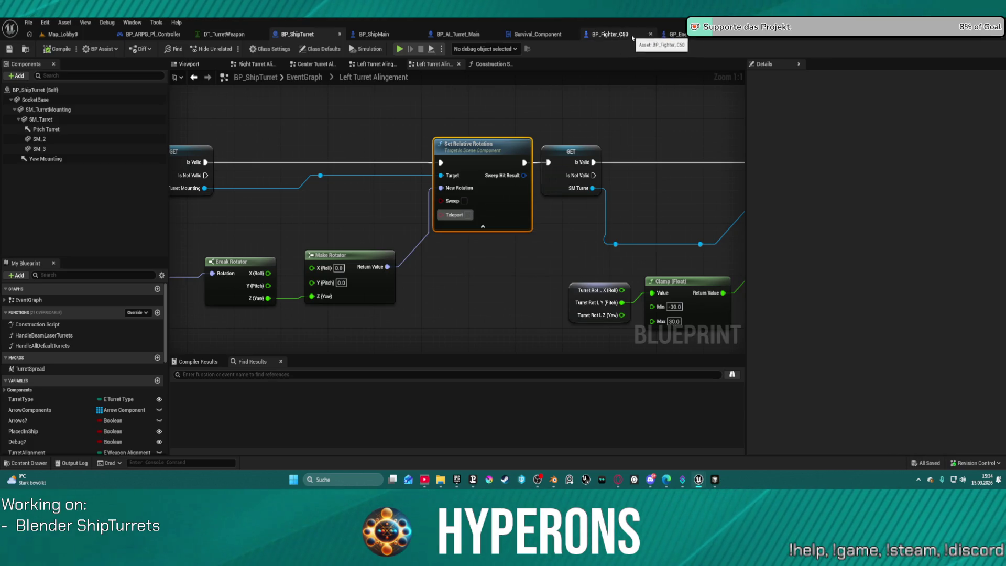
pyautogui.click(628, 35)
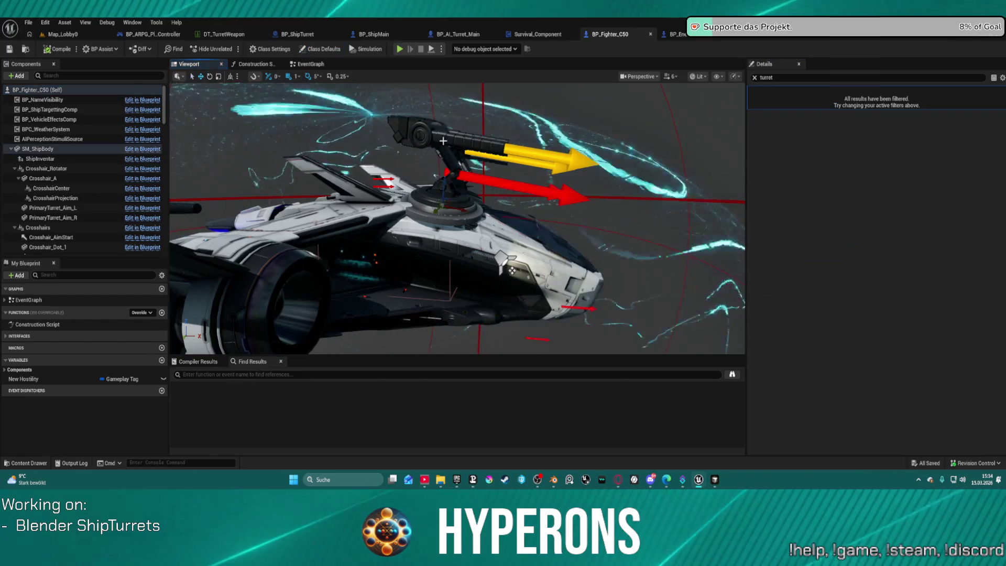
pyautogui.scroll(5, 443, 140)
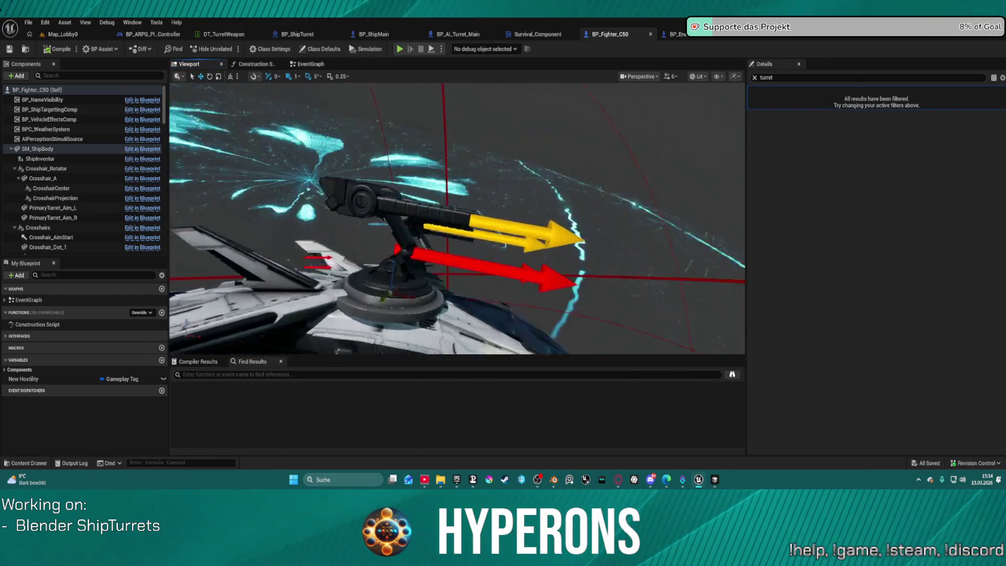
pyautogui.scroll(-5, 493, 318)
pyautogui.moveTo(472, 293); pyautogui.dragTo(493, 318)
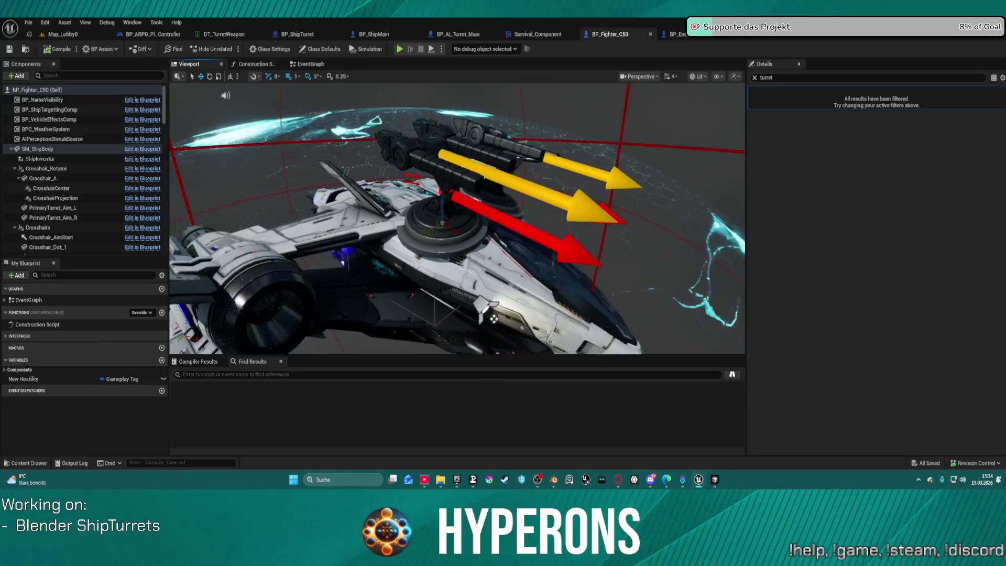
pyautogui.moveTo(455, 220); pyautogui.dragTo(408, 209)
# Open BP_ShipTurret's Construction Script and bring the Break Turret Weapon and weapon setup nodes into view
pyautogui.click(309, 37)
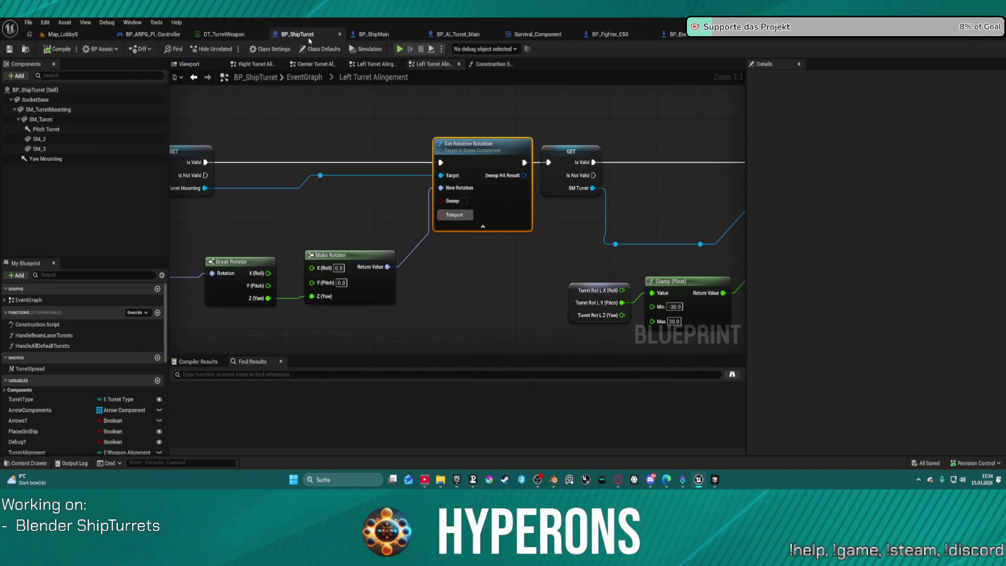
pyautogui.scroll(-2, 496, 184)
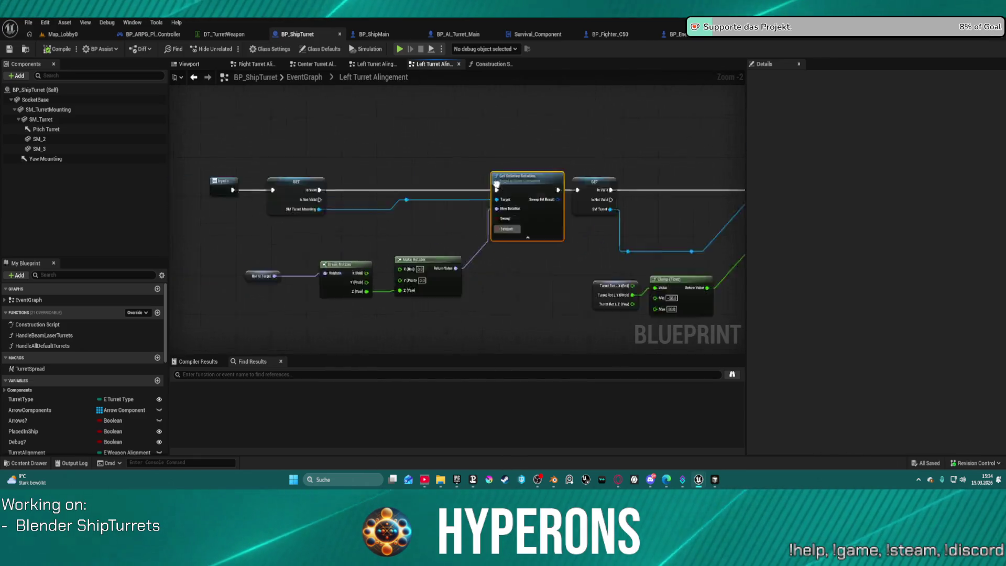
pyautogui.scroll(-1, 496, 183)
pyautogui.moveTo(496, 184); pyautogui.dragTo(731, 169)
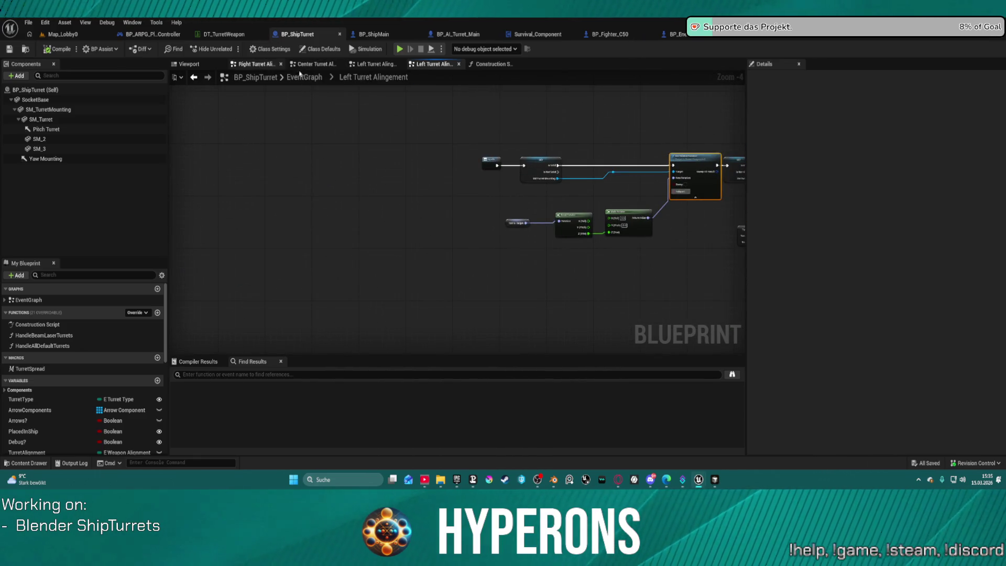
pyautogui.click(492, 64)
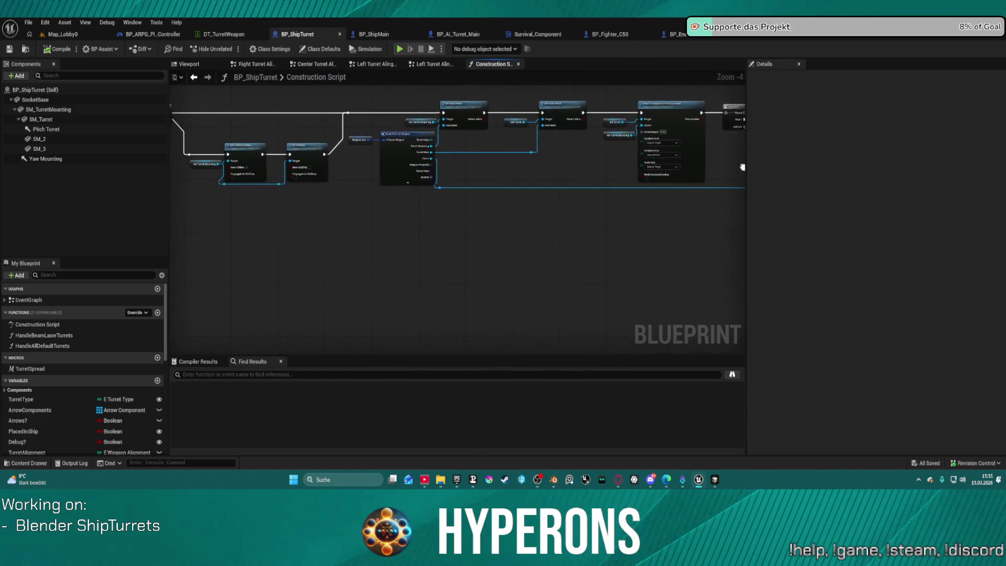
pyautogui.scroll(3, 737, 129)
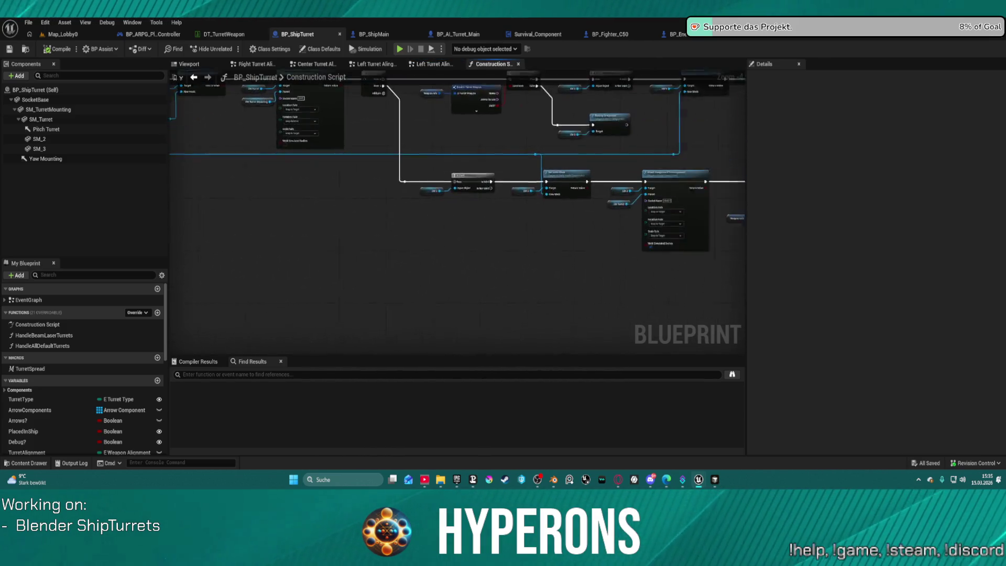
pyautogui.moveTo(736, 128)
pyautogui.mouseDown()
pyautogui.moveTo(653, 220)
pyautogui.moveTo(829, 243)
pyautogui.mouseUp()
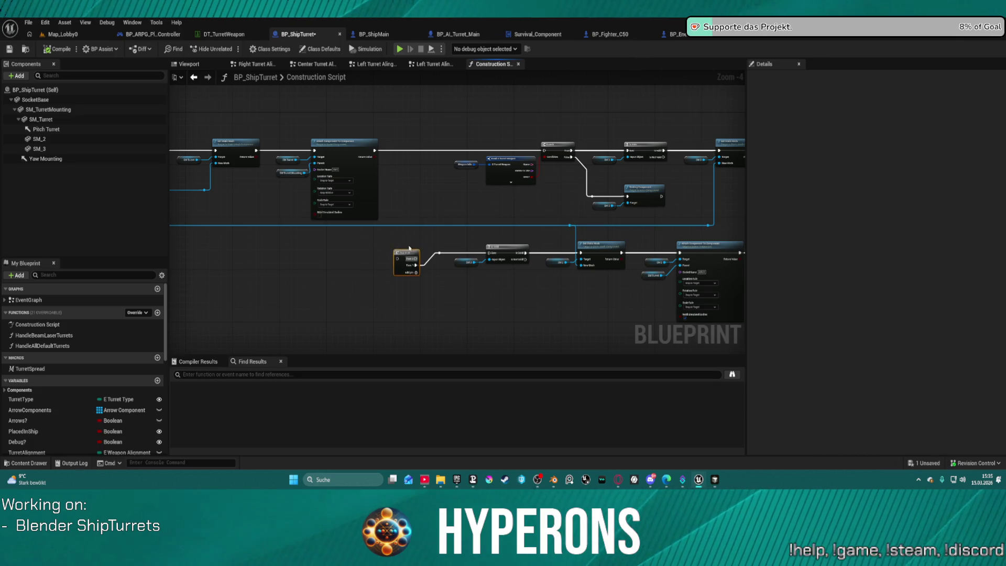
pyautogui.moveTo(409, 249)
pyautogui.mouseDown()
pyautogui.moveTo(209, 231)
pyautogui.moveTo(121, 246)
pyautogui.moveTo(32, 205)
pyautogui.moveTo(67, 227)
pyautogui.mouseUp()
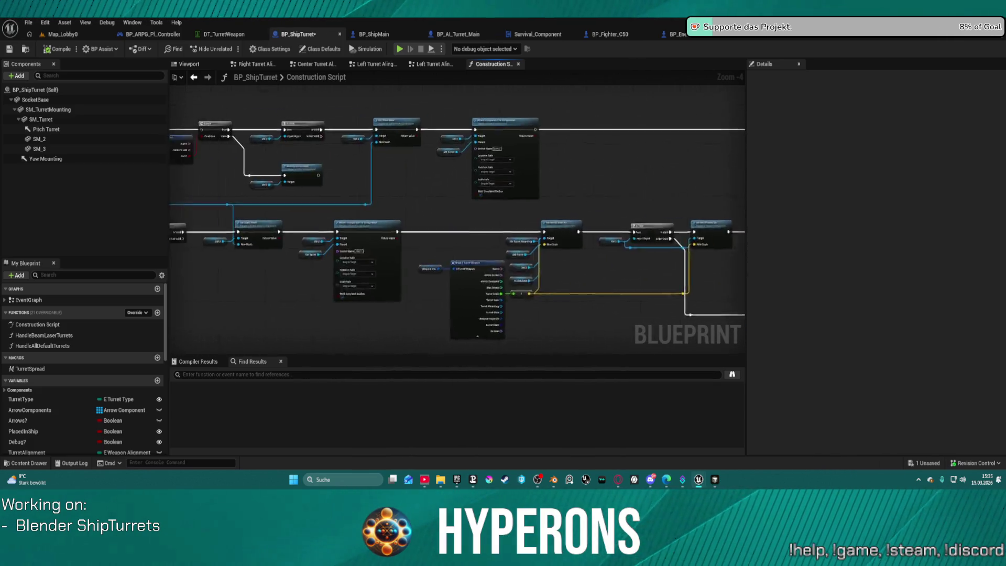
pyautogui.moveTo(265, 231)
pyautogui.mouseDown()
pyautogui.moveTo(477, 219)
pyautogui.moveTo(529, 189)
pyautogui.moveTo(477, 182)
pyautogui.mouseUp()
pyautogui.scroll(-1, 477, 219)
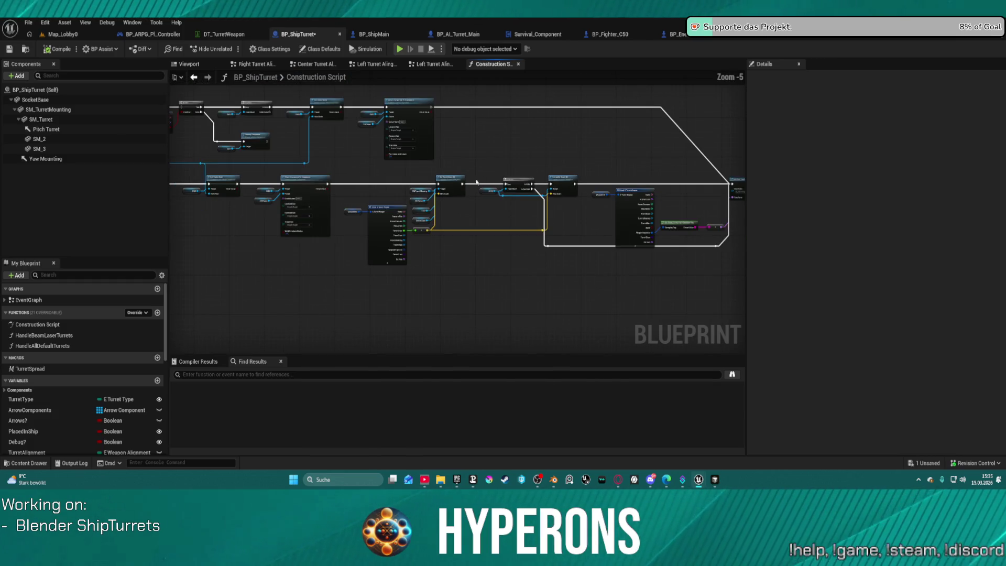
pyautogui.scroll(1, 390, 188)
pyautogui.moveTo(390, 188)
pyautogui.mouseDown()
pyautogui.moveTo(362, 212)
pyautogui.moveTo(448, 207)
pyautogui.mouseUp()
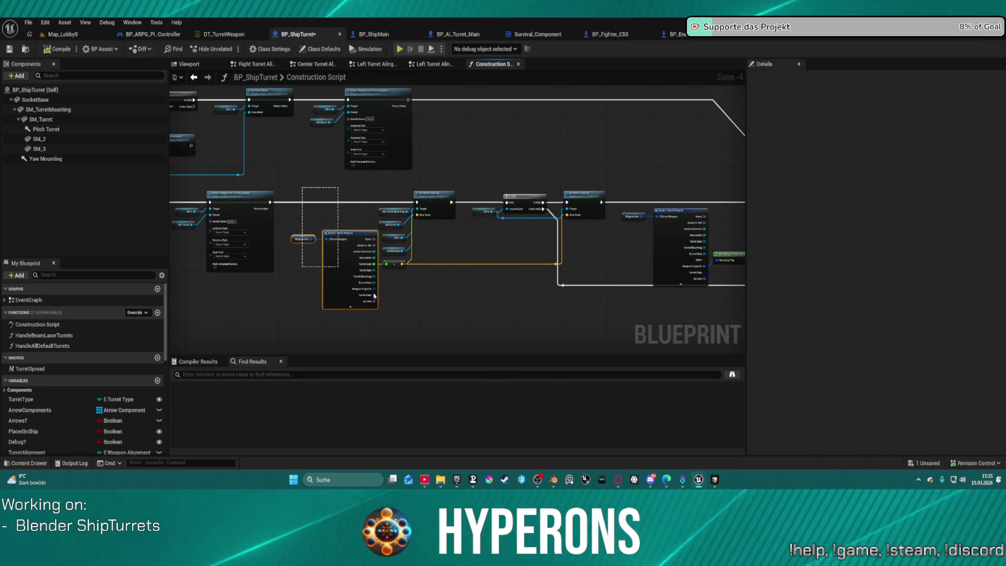
# Move the Set World Scale nodes up and feed them from the top execution wire through a reroute
pyautogui.moveTo(374, 296); pyautogui.dragTo(433, 292)
pyautogui.moveTo(440, 197)
pyautogui.mouseDown()
pyautogui.moveTo(488, 143)
pyautogui.moveTo(550, 102)
pyautogui.mouseUp()
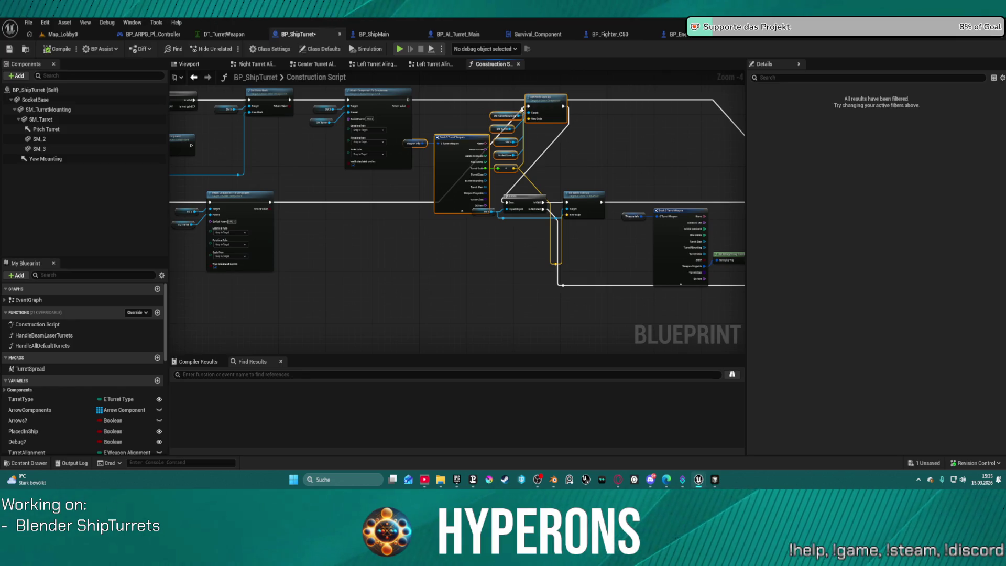
pyautogui.hotkey('ctrl', 'z')
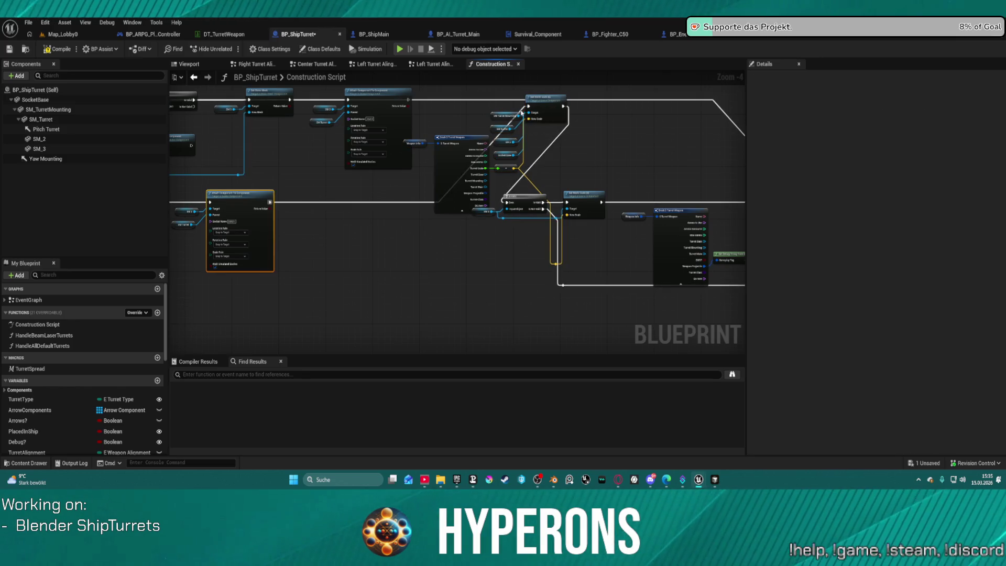
pyautogui.doubleClick(476, 99)
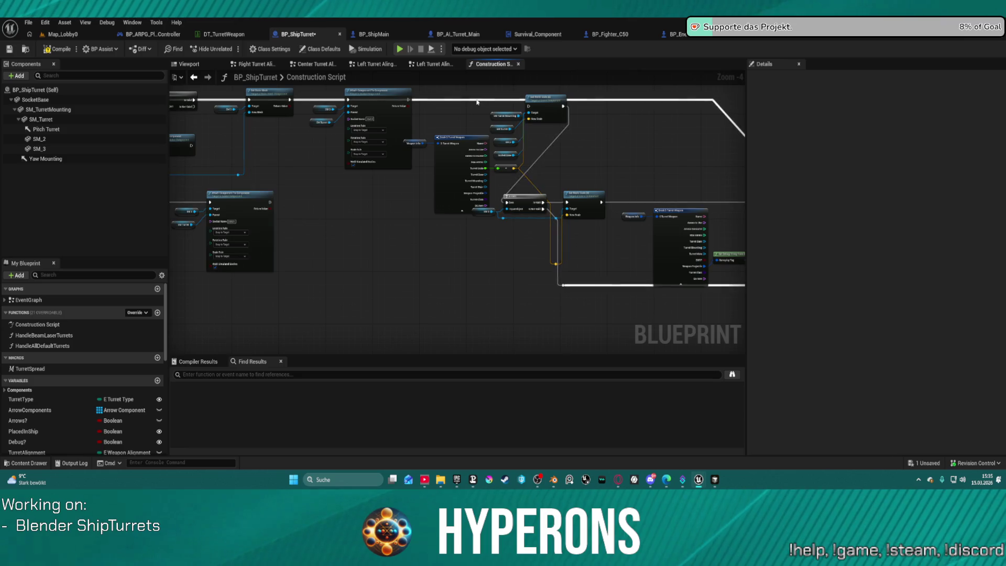
pyautogui.moveTo(476, 96); pyautogui.dragTo(529, 108)
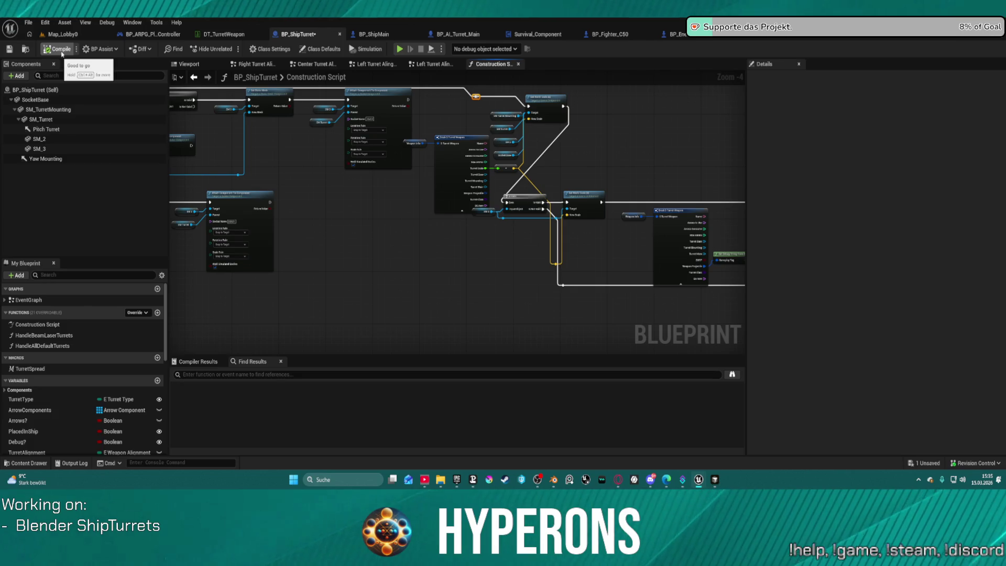
pyautogui.click(62, 35)
# Check DT_TurretWeapon's turret scale, then compile BP_ShipTurret
pyautogui.click(648, 38)
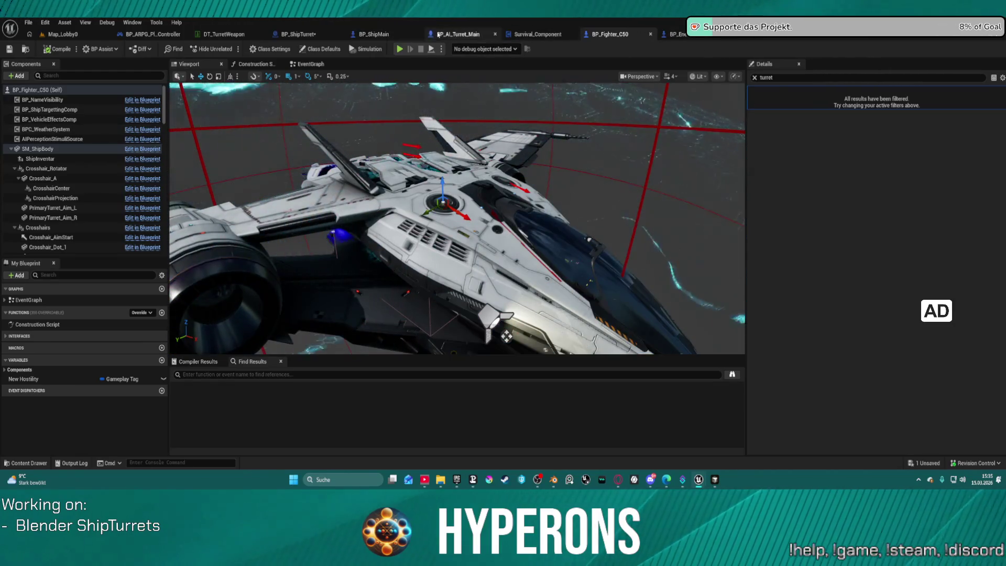
pyautogui.click(224, 34)
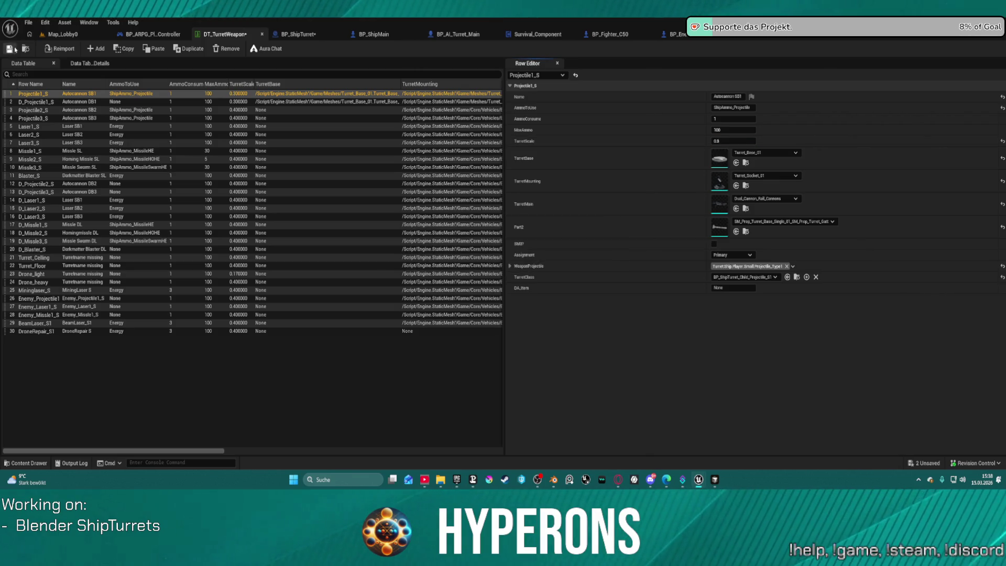
pyautogui.click(314, 34)
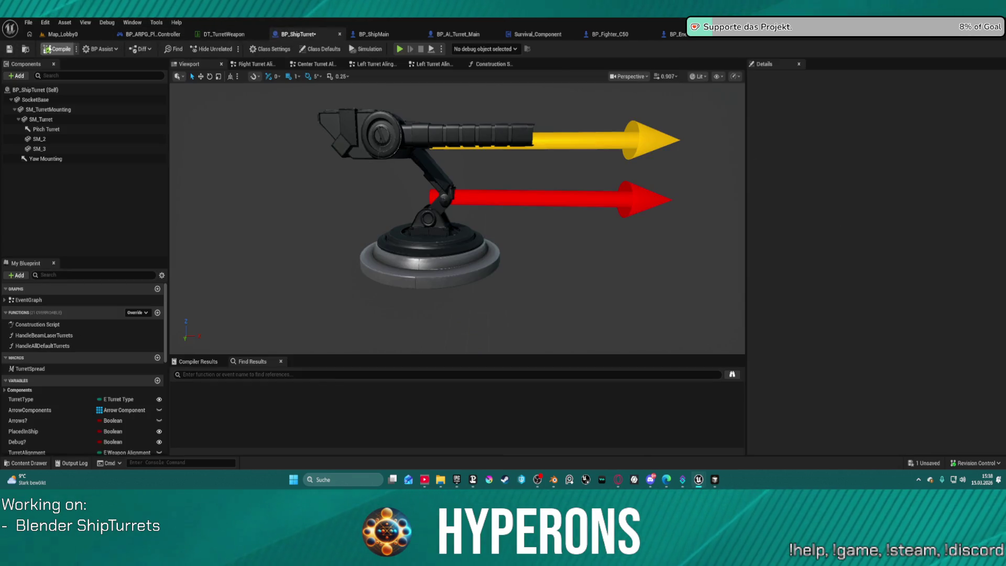
pyautogui.click(58, 50)
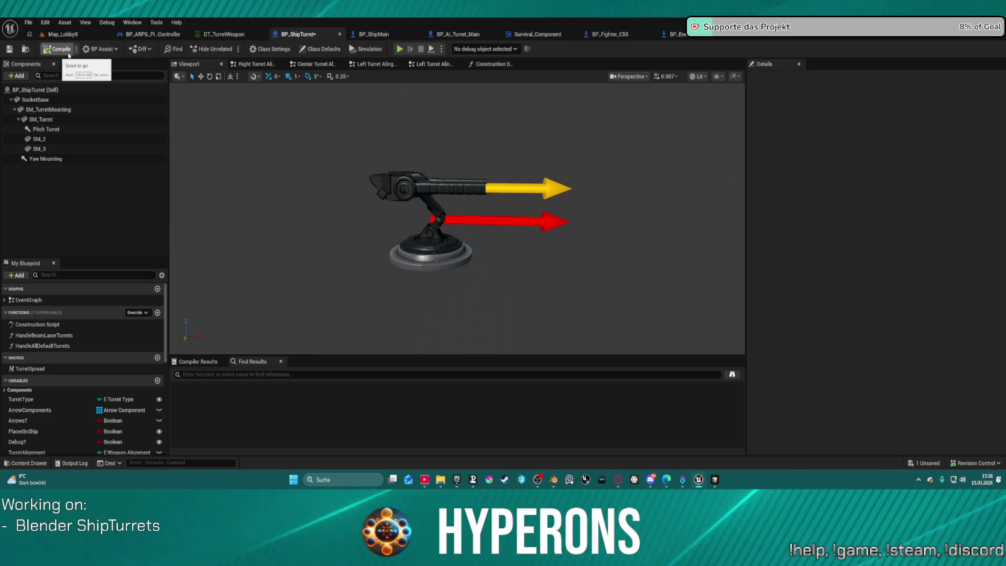
pyautogui.click(630, 36)
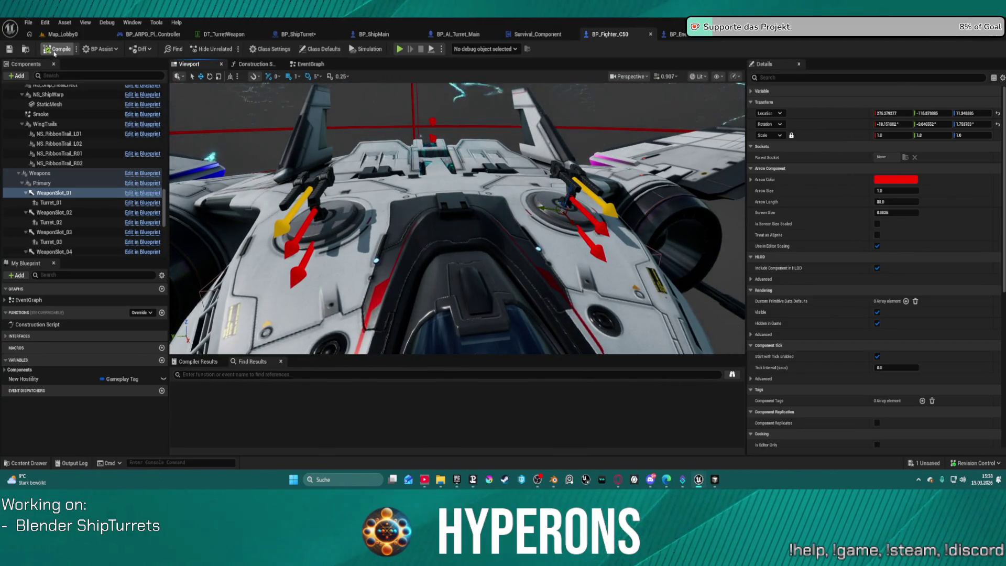
# Compile BP_Fighter_C50 so its mounted turrets rebuild
pyautogui.click(57, 49)
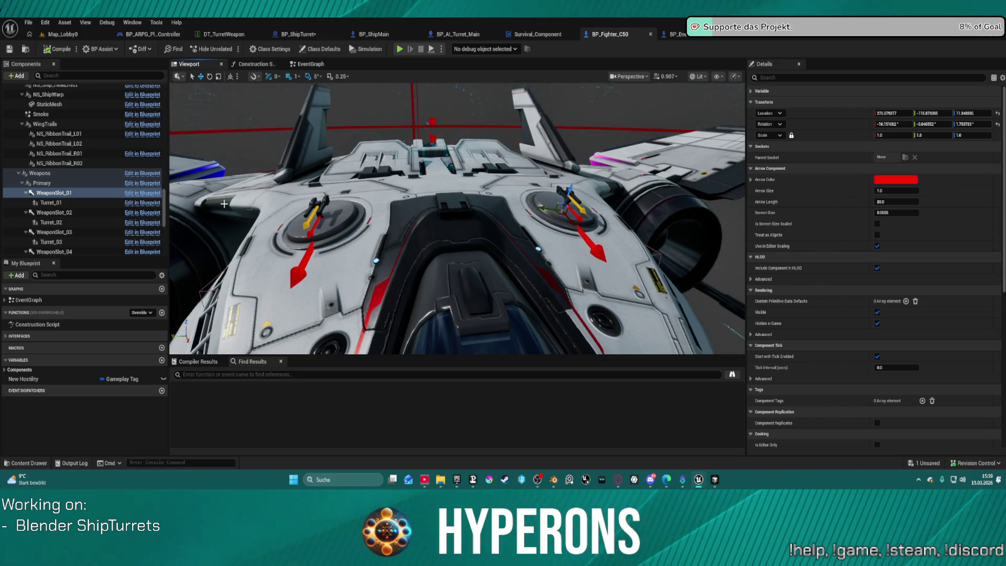
pyautogui.click(286, 37)
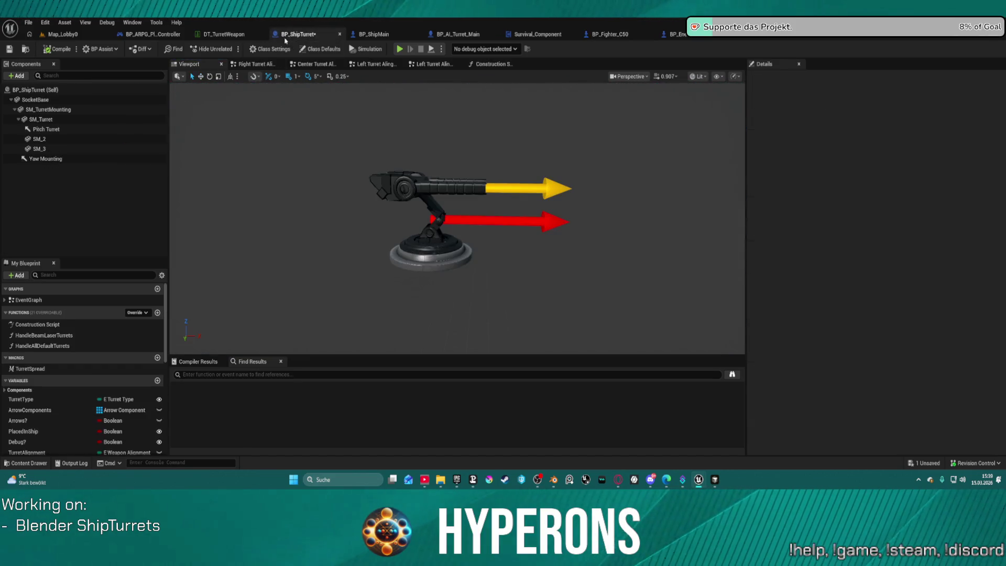
pyautogui.click(597, 35)
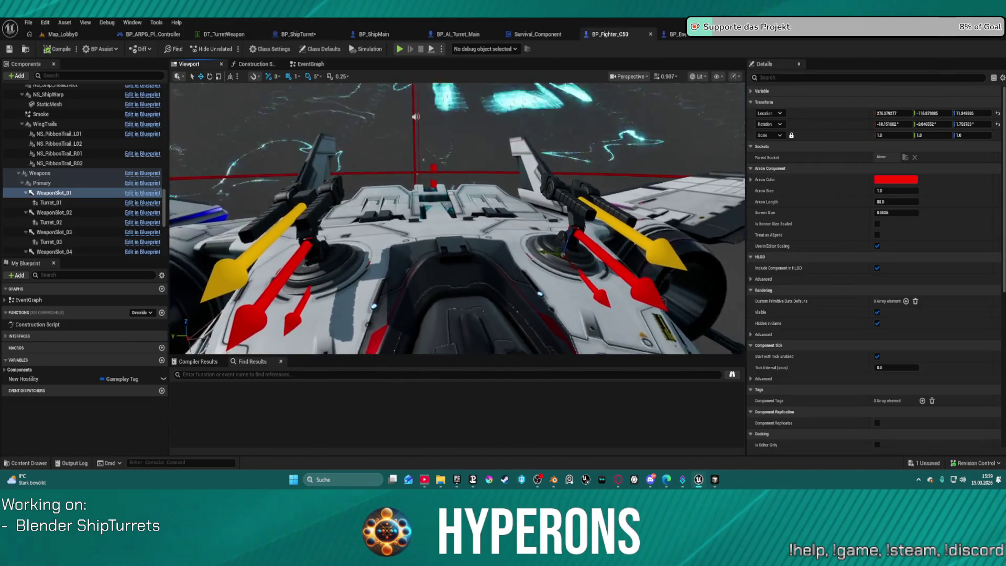
# Roll WeaponSlot_01 to -5.15 degrees and nudge it slightly along Y onto the mount
pyautogui.moveTo(456, 220)
pyautogui.mouseDown()
pyautogui.moveTo(456, 184)
pyautogui.moveTo(487, 183)
pyautogui.moveTo(487, 168)
pyautogui.mouseUp()
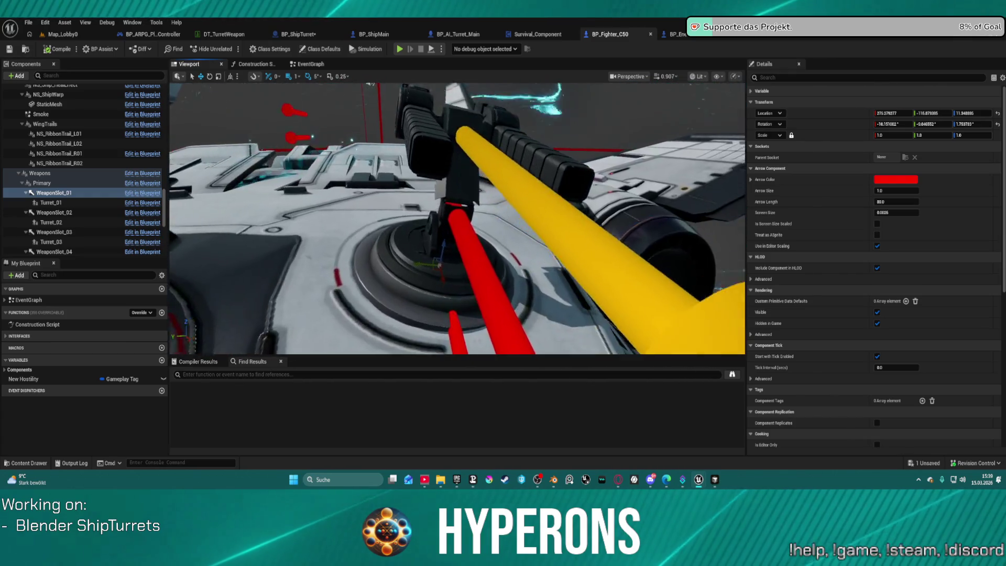
pyautogui.moveTo(393, 208)
pyautogui.mouseDown()
pyautogui.moveTo(393, 199)
pyautogui.moveTo(394, 207)
pyautogui.mouseUp()
pyautogui.press('e')
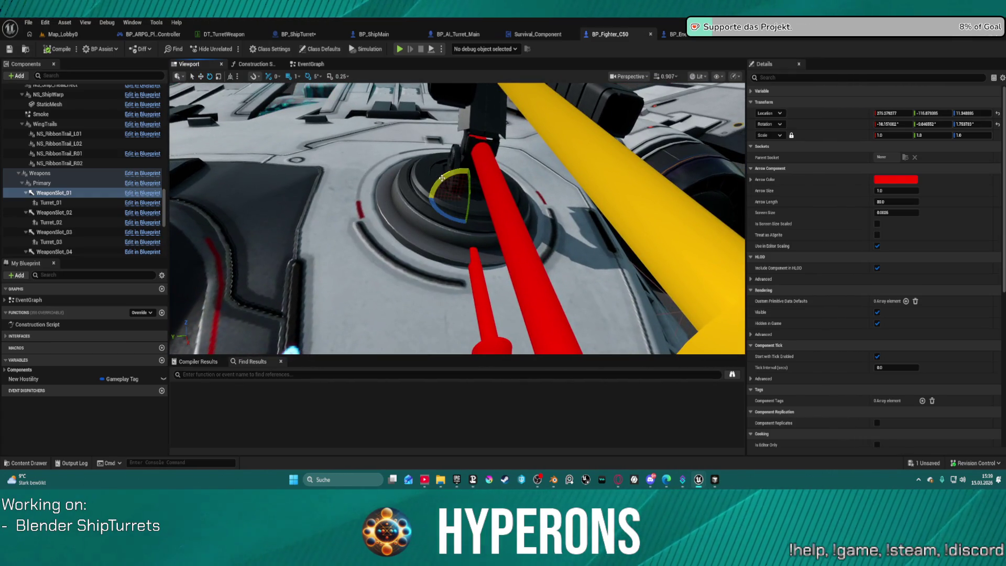
pyautogui.moveTo(442, 179); pyautogui.dragTo(463, 170)
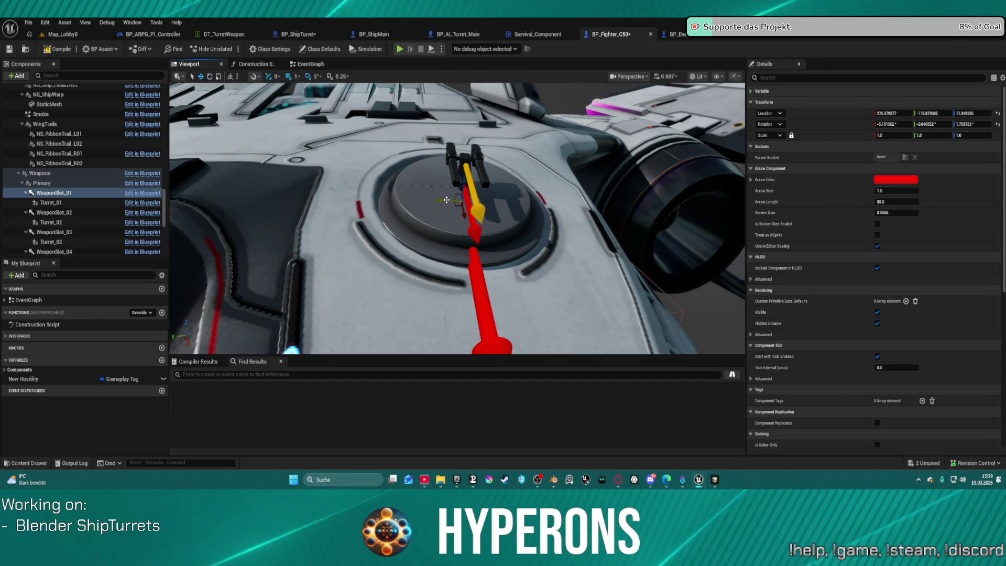
pyautogui.moveTo(444, 200); pyautogui.dragTo(439, 200)
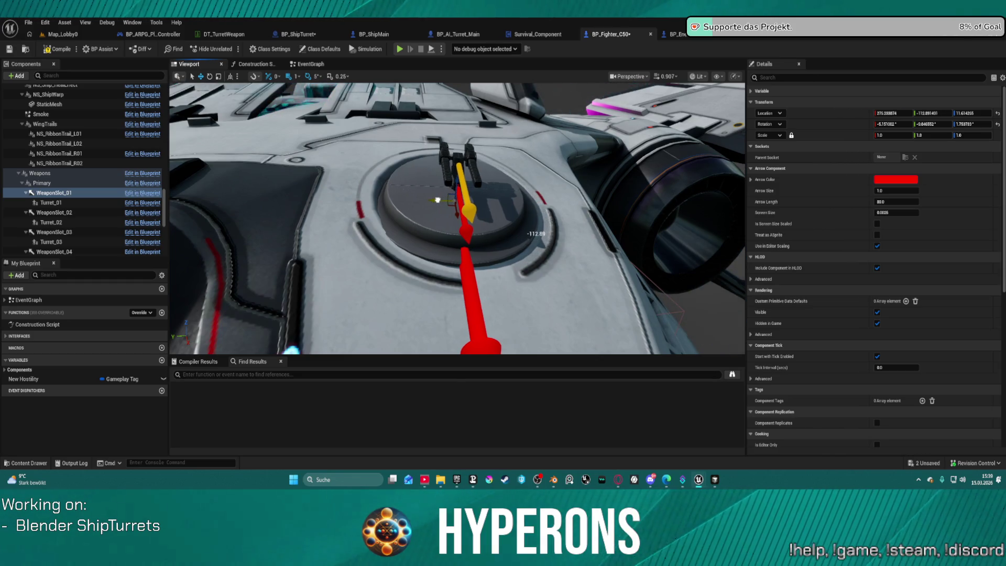
pyautogui.moveTo(440, 200); pyautogui.dragTo(439, 199)
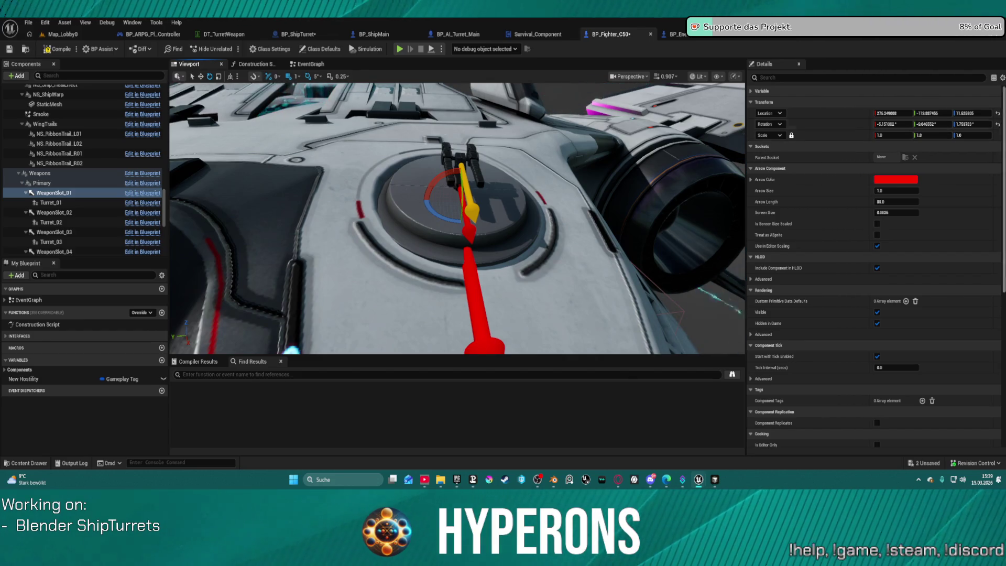
# Reset the rotation of WeaponSlot_01 and WeaponSlot_02 to 0 on all axes
pyautogui.click(997, 124)
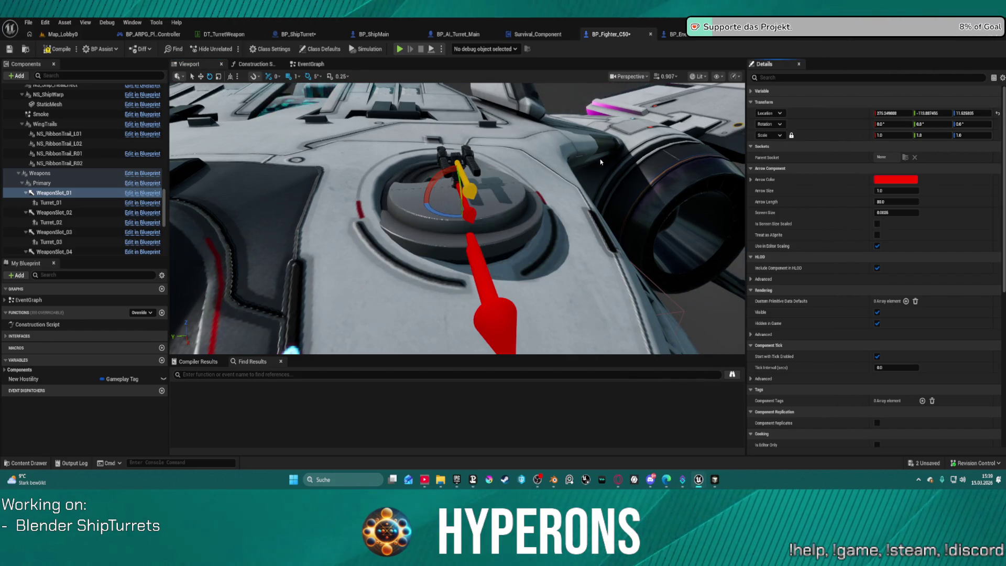
pyautogui.press('f')
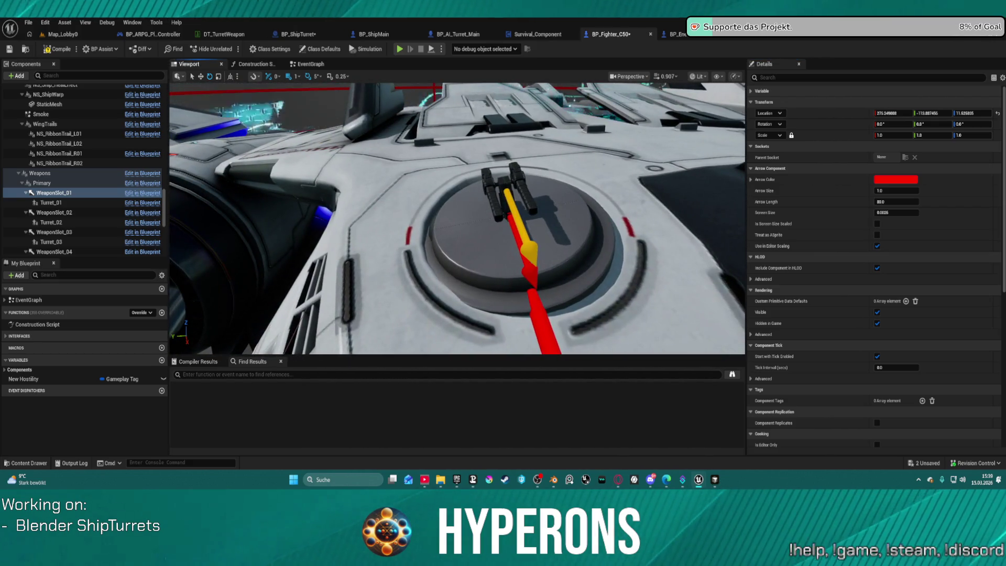
pyautogui.click(51, 222)
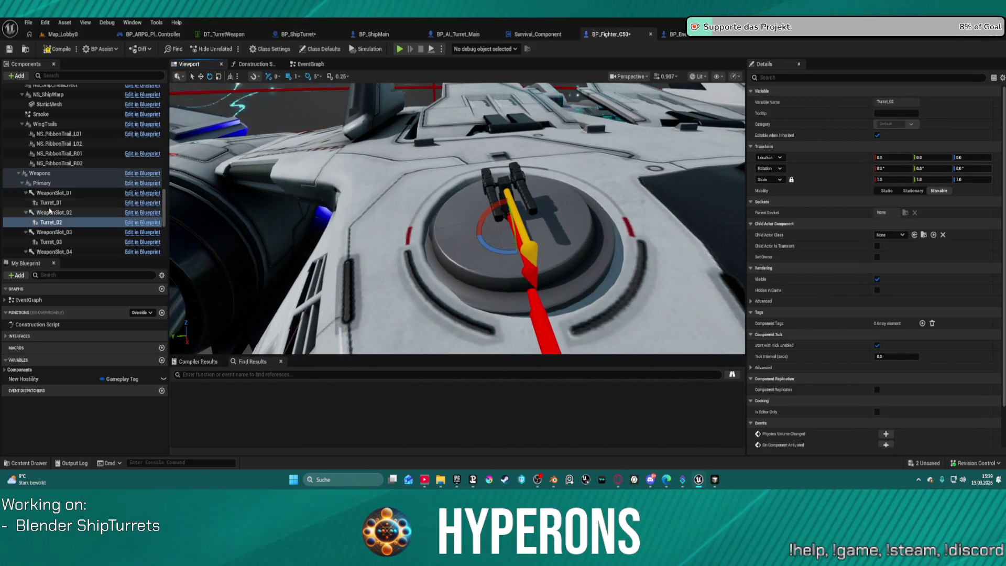
pyautogui.click(50, 212)
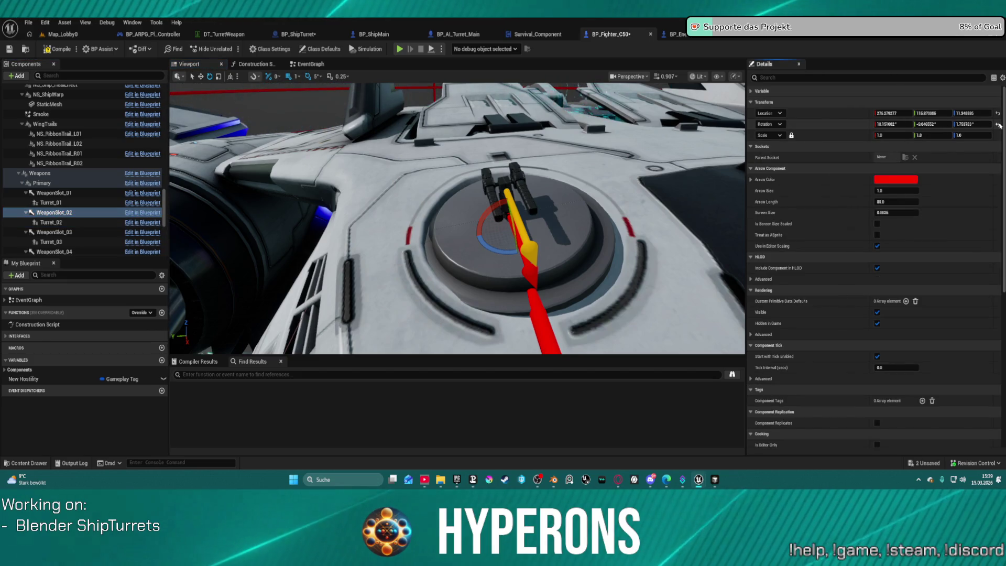
pyautogui.click(997, 124)
# Orbit to the other turret and multi-select both weapon slots
pyautogui.scroll(-5, 611, 189)
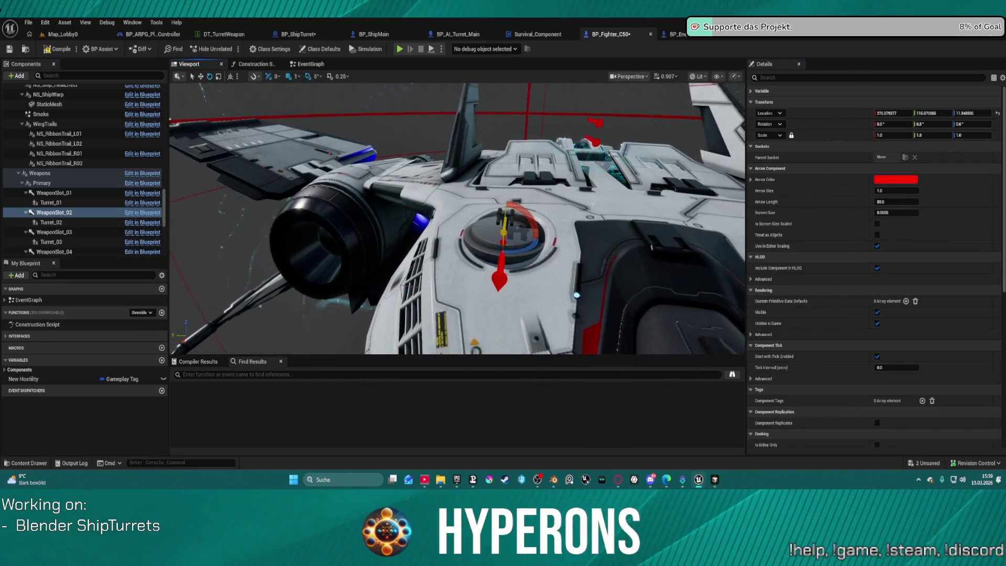
pyautogui.moveTo(509, 213); pyautogui.dragTo(587, 235)
pyautogui.click(576, 207)
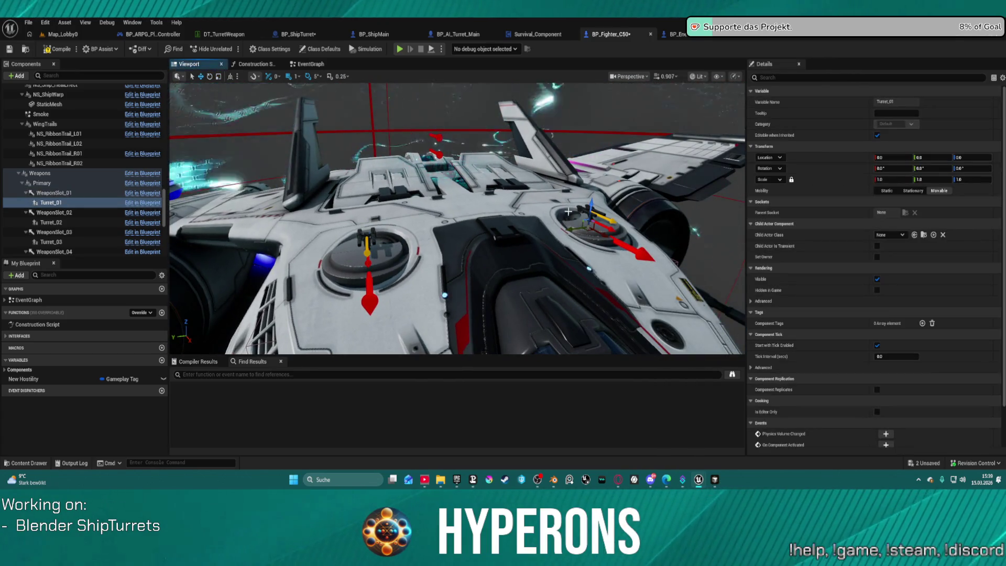
pyautogui.keyDown('ctrl'); pyautogui.click(64, 213); pyautogui.keyUp('ctrl')
pyautogui.keyDown('ctrl'); pyautogui.click(54, 193); pyautogui.keyUp('ctrl')
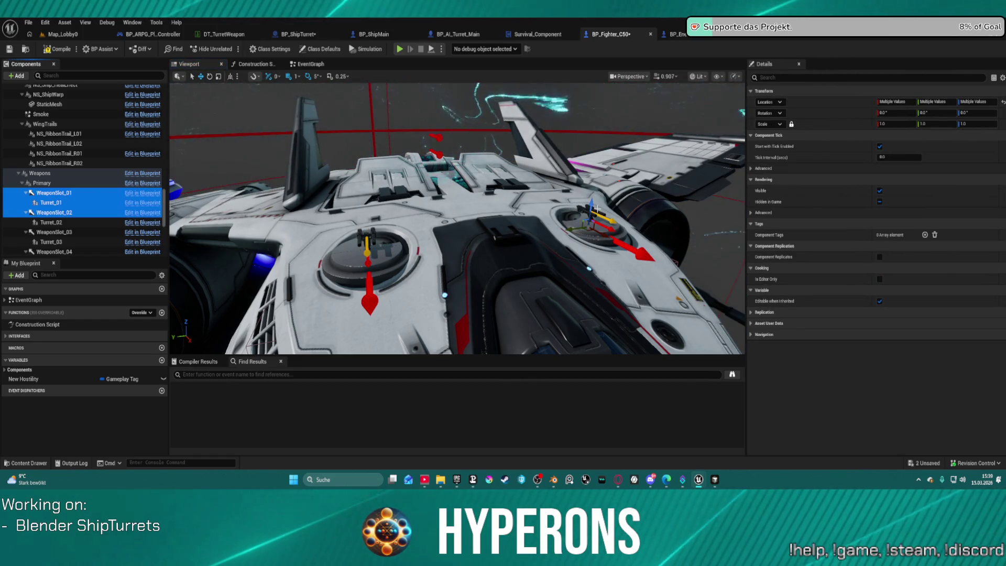
# Shift both weapon slots together, compile BP_Fighter_C50, and return to Map_Lobby0
pyautogui.moveTo(597, 209); pyautogui.dragTo(594, 188)
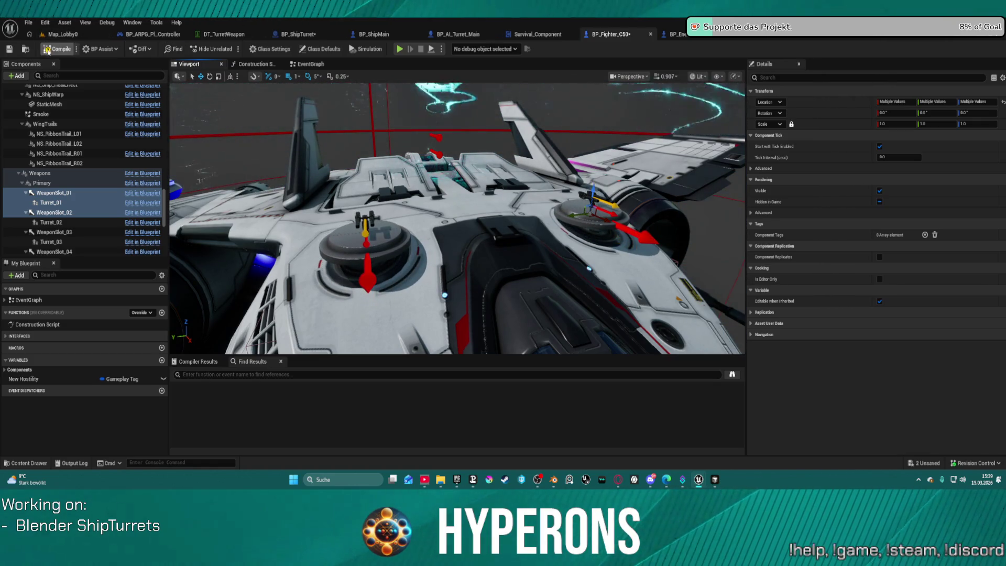
pyautogui.click(49, 50)
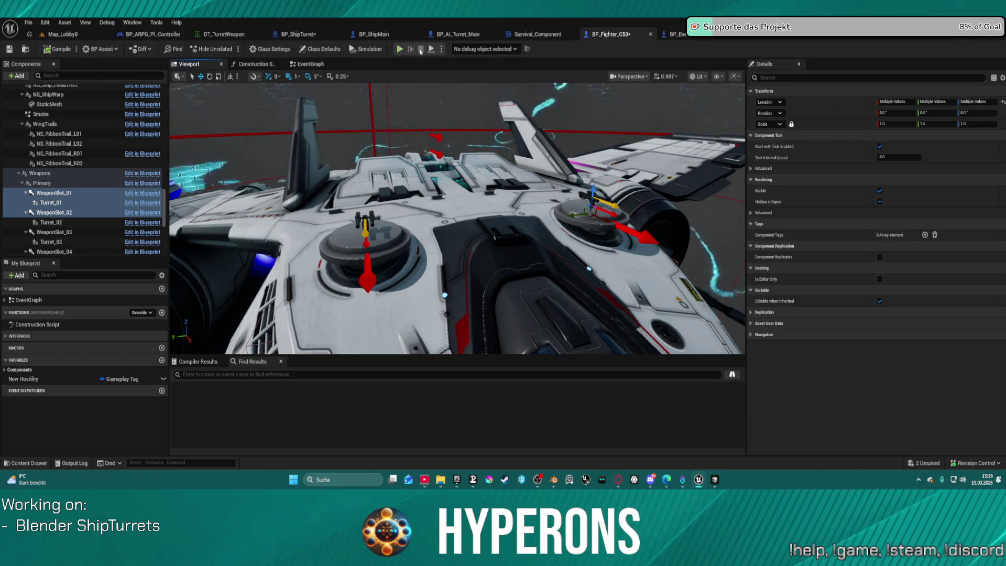
pyautogui.click(298, 34)
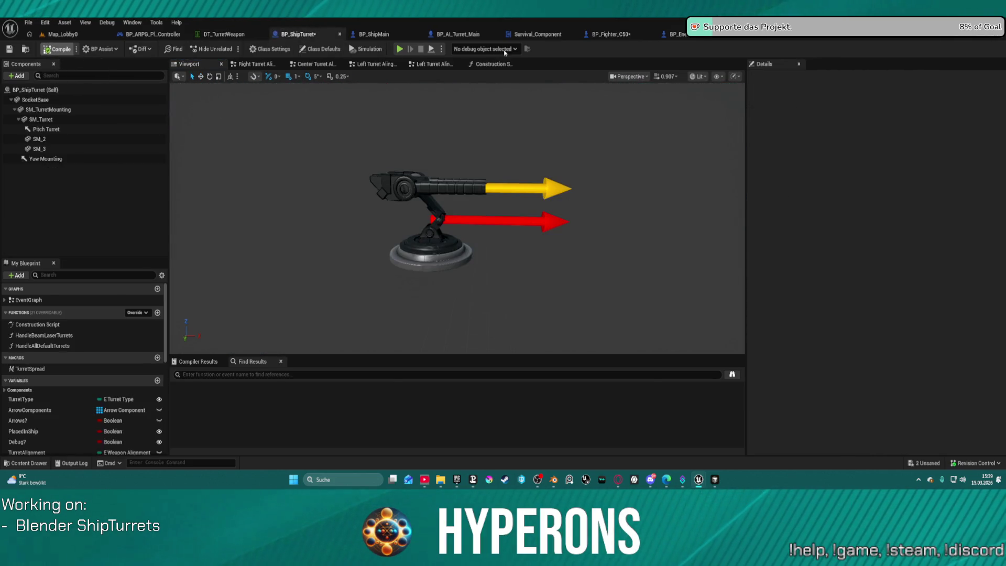
pyautogui.click(609, 39)
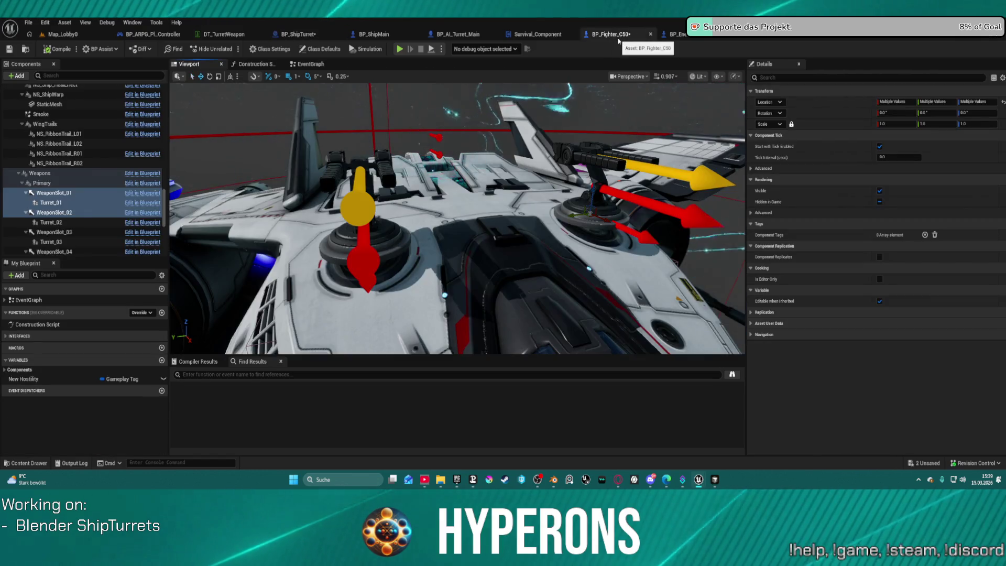
pyautogui.moveTo(622, 345)
pyautogui.mouseDown()
pyautogui.moveTo(602, 324)
pyautogui.moveTo(628, 335)
pyautogui.moveTo(613, 341)
pyautogui.moveTo(622, 345)
pyautogui.moveTo(608, 335)
pyautogui.moveTo(628, 341)
pyautogui.moveTo(613, 346)
pyautogui.moveTo(622, 345)
pyautogui.moveTo(607, 335)
pyautogui.moveTo(628, 340)
pyautogui.moveTo(622, 346)
pyautogui.mouseUp()
pyautogui.click(76, 37)
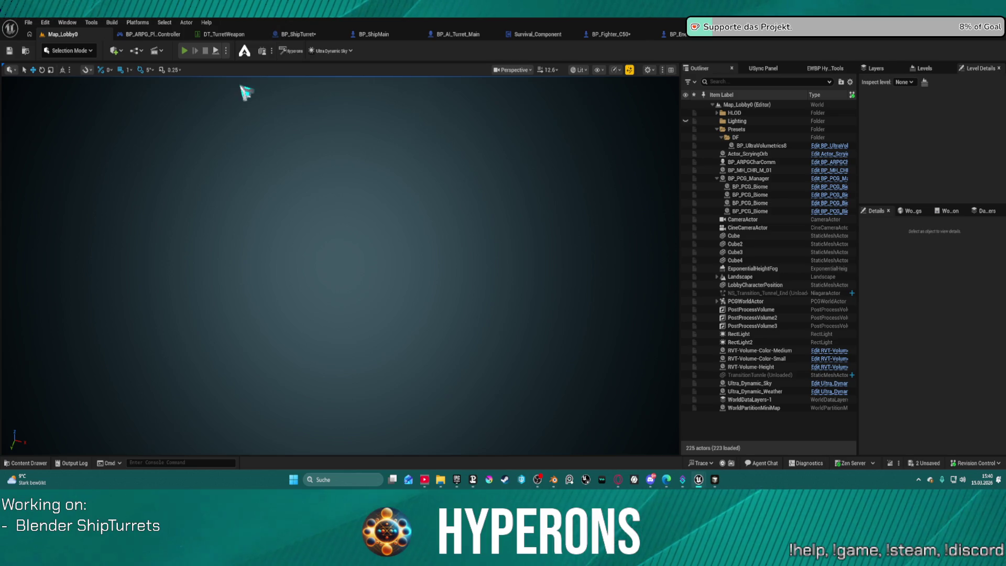
# Launch a play-in-editor session with the second character and start the game in space
pyautogui.hotkey('alt', 'p')
pyautogui.click(70, 262)
pyautogui.click(232, 262)
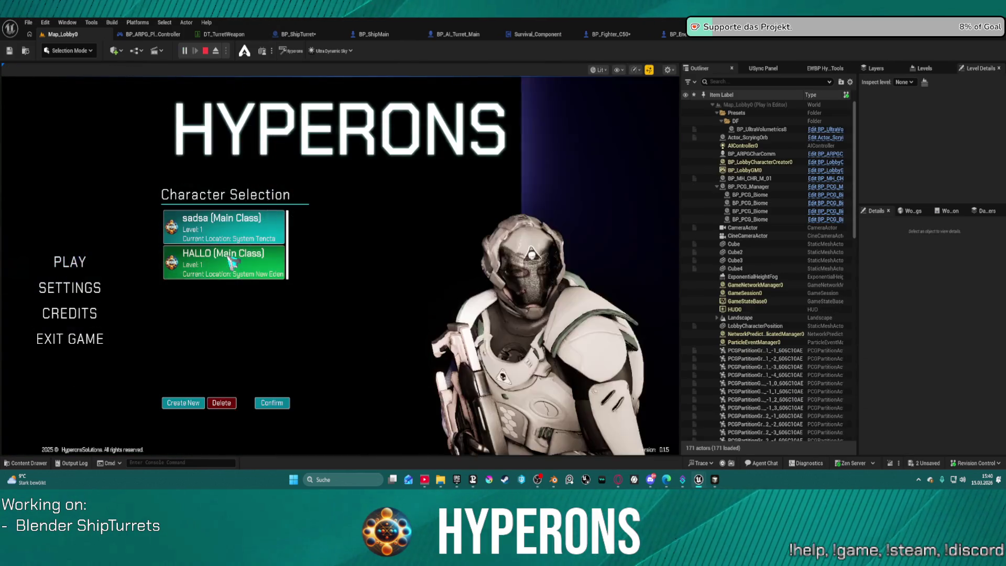
pyautogui.click(232, 262)
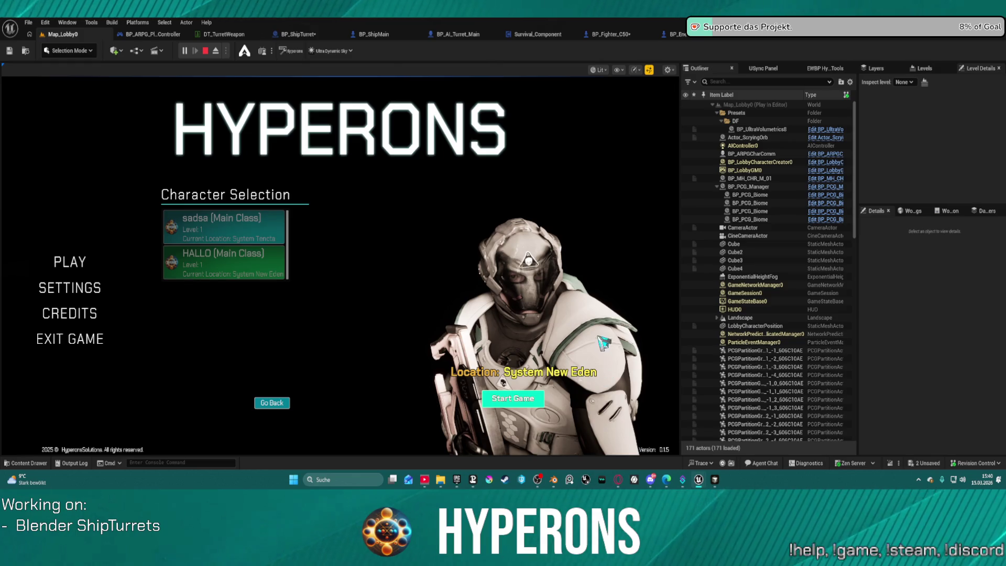
pyautogui.click(513, 398)
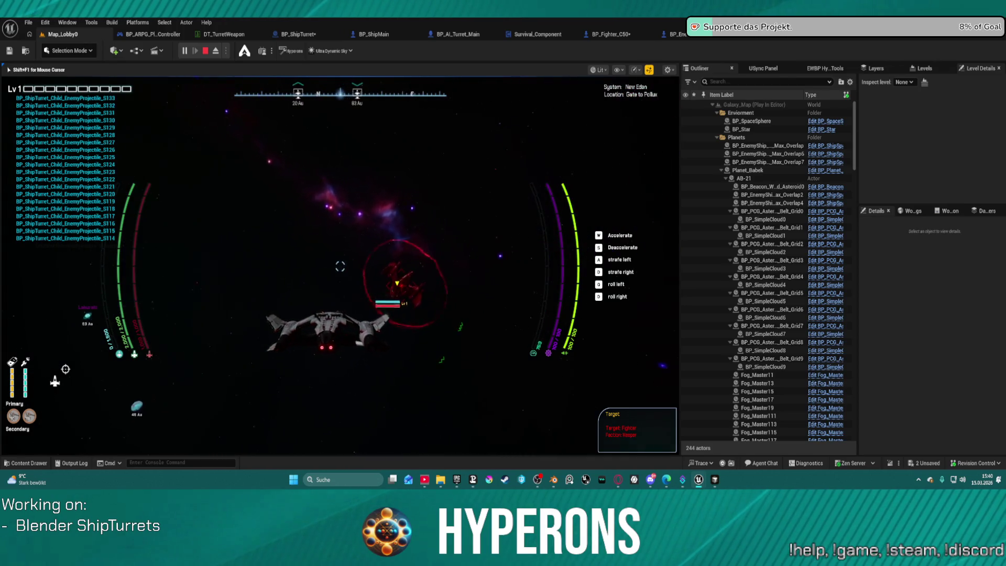
# Free the mouse cursor with Shift+F1, stop the session with Esc, and close the Message Log
pyautogui.hotkey('shift', 'F1')
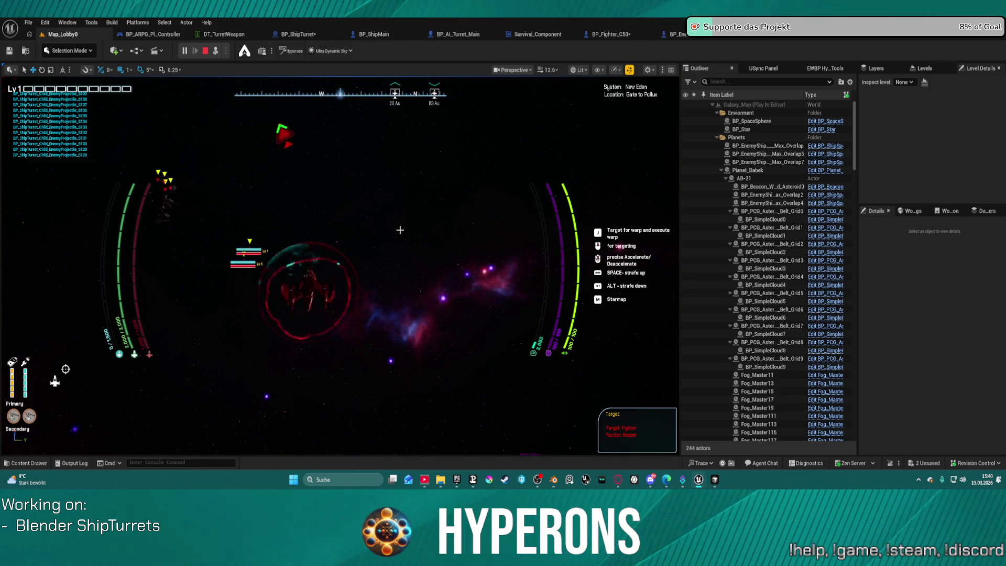
pyautogui.scroll(-1, 774, 140)
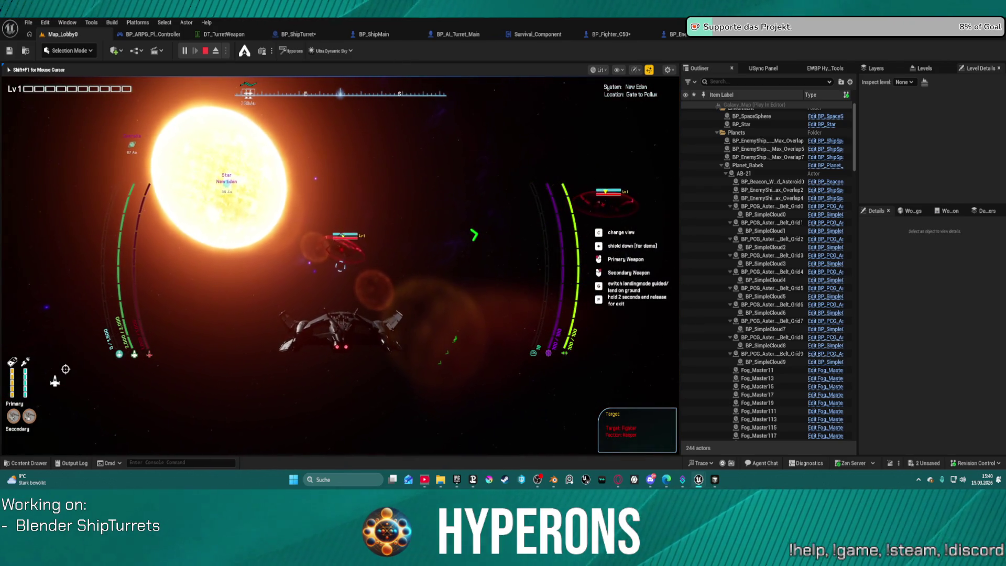
pyautogui.hotkey('shift', 'F1')
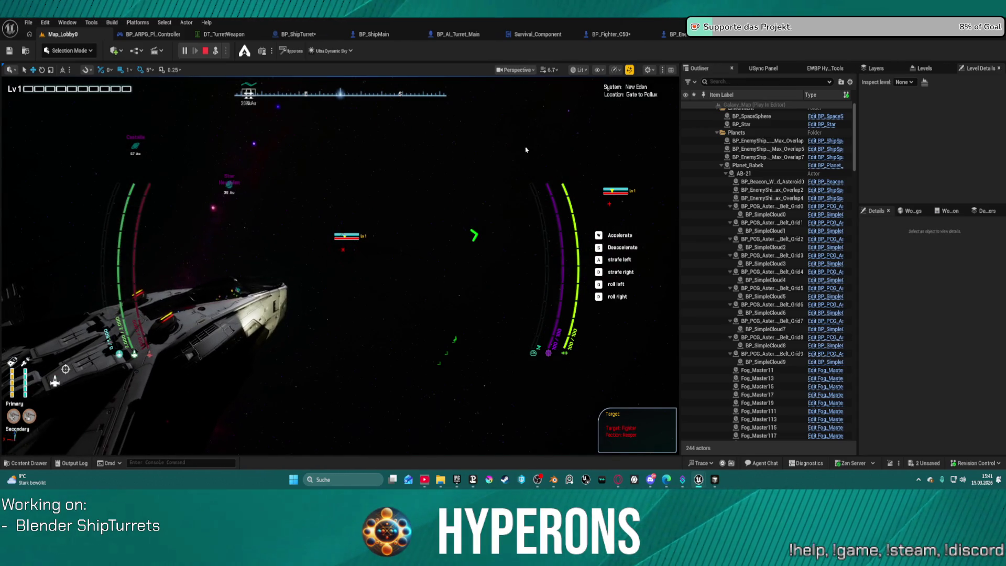
pyautogui.press('Escape')
pyautogui.click(977, 40)
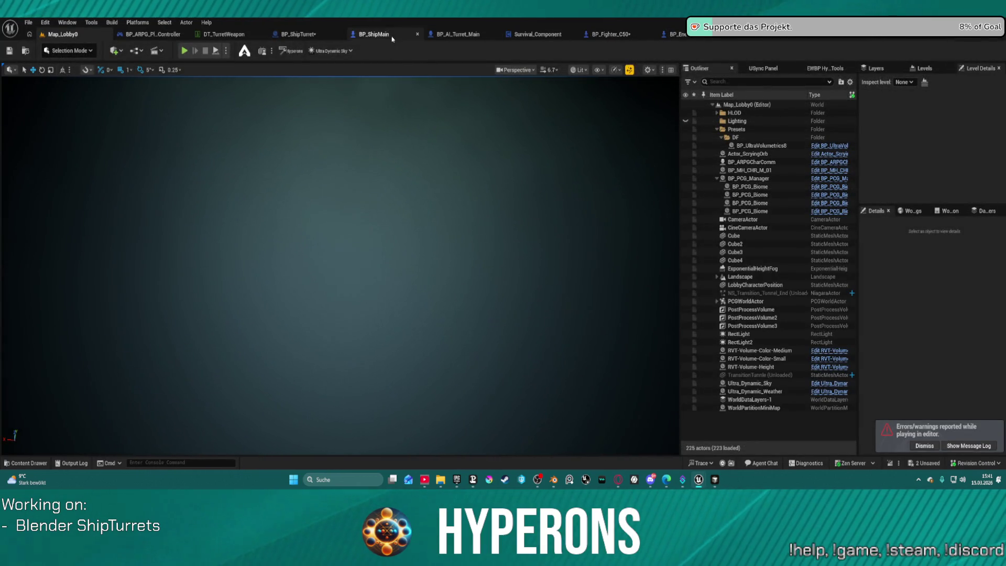
pyautogui.click(289, 35)
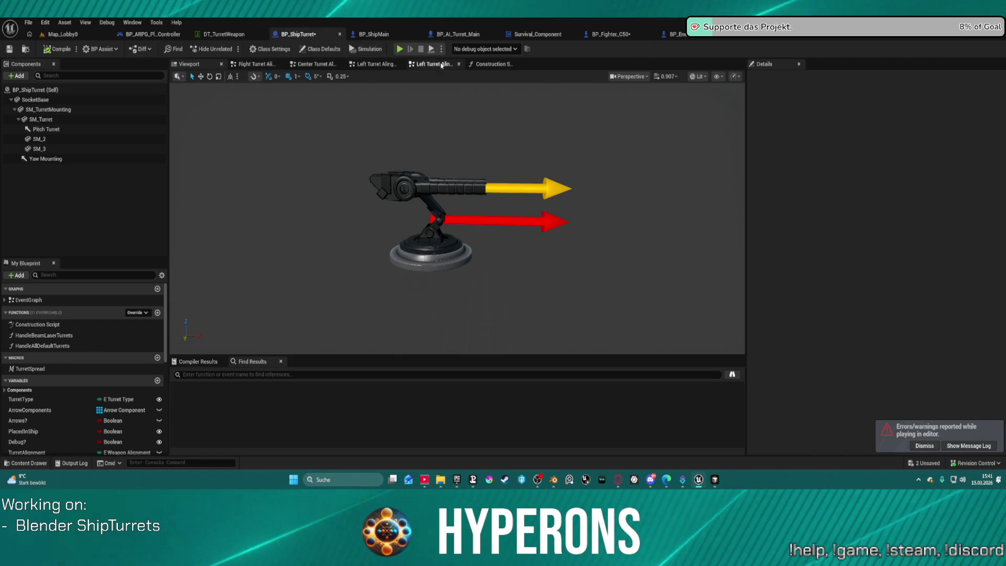
pyautogui.click(492, 64)
pyautogui.scroll(3, 443, 122)
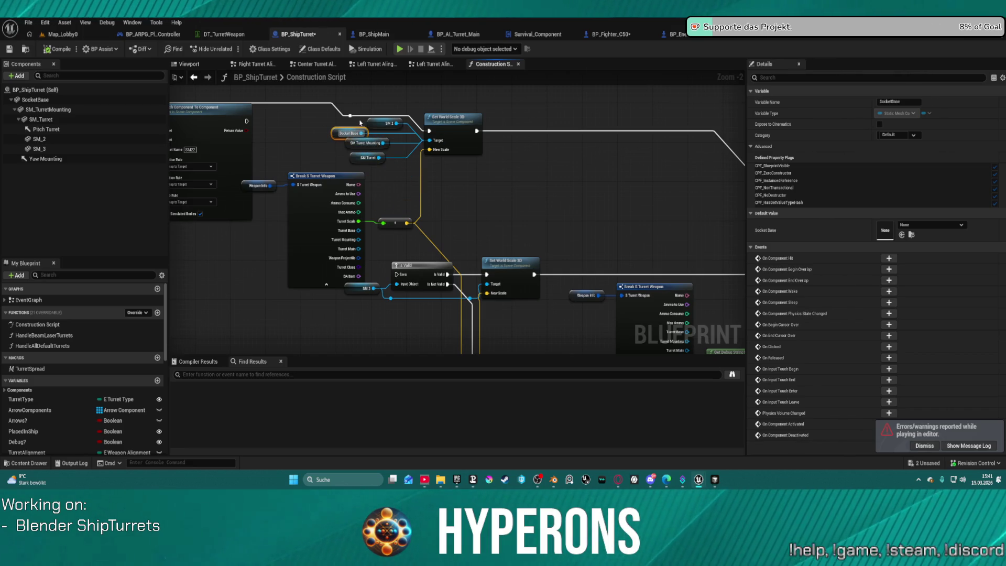
pyautogui.moveTo(351, 114)
pyautogui.mouseDown()
pyautogui.moveTo(579, 145)
pyautogui.moveTo(770, 243)
pyautogui.moveTo(628, 284)
pyautogui.moveTo(623, 275)
pyautogui.mouseUp()
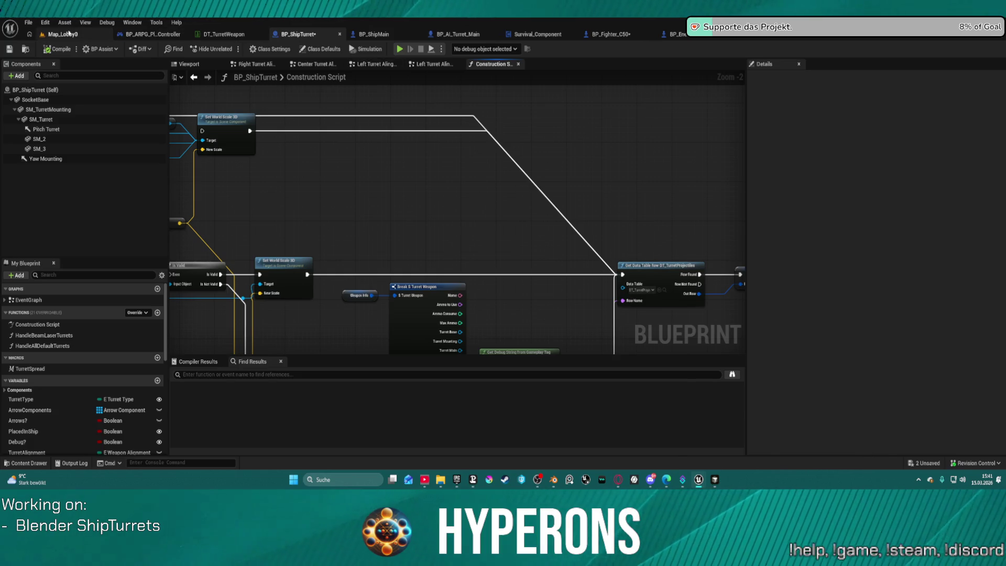
pyautogui.click(65, 34)
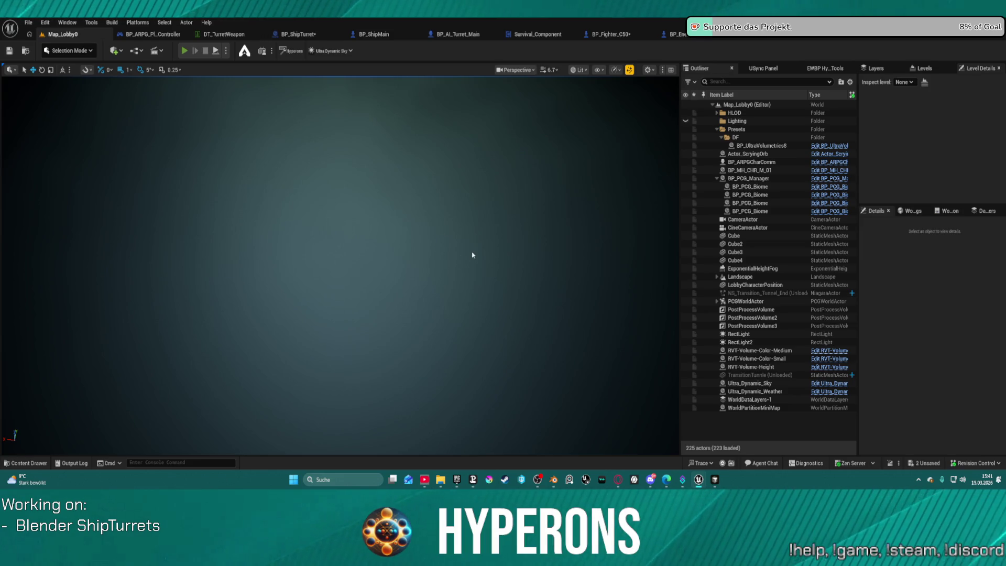
# Play again with the confirmed character, fly in space, then stop with Esc
pyautogui.hotkey('alt', 'p')
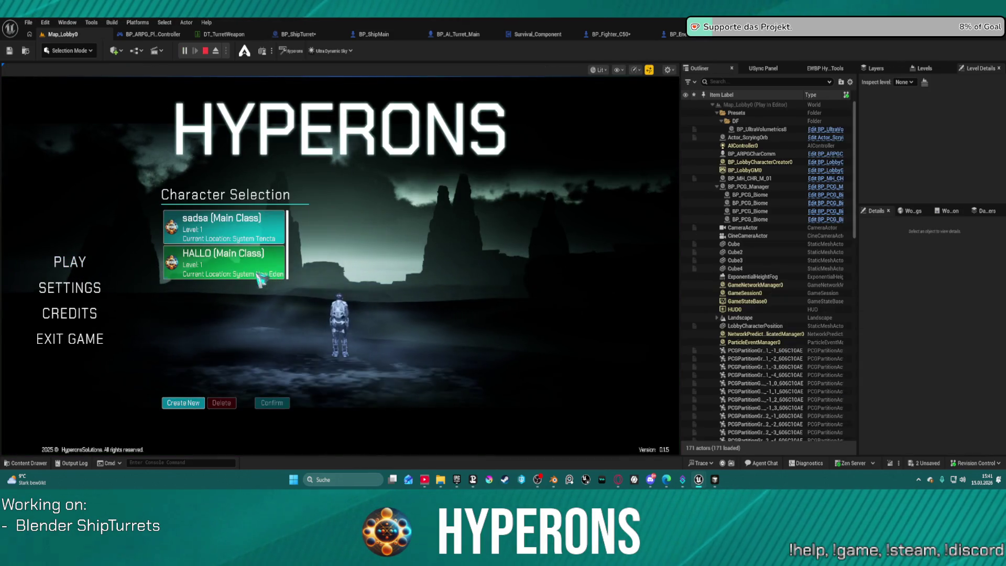
pyautogui.click(272, 402)
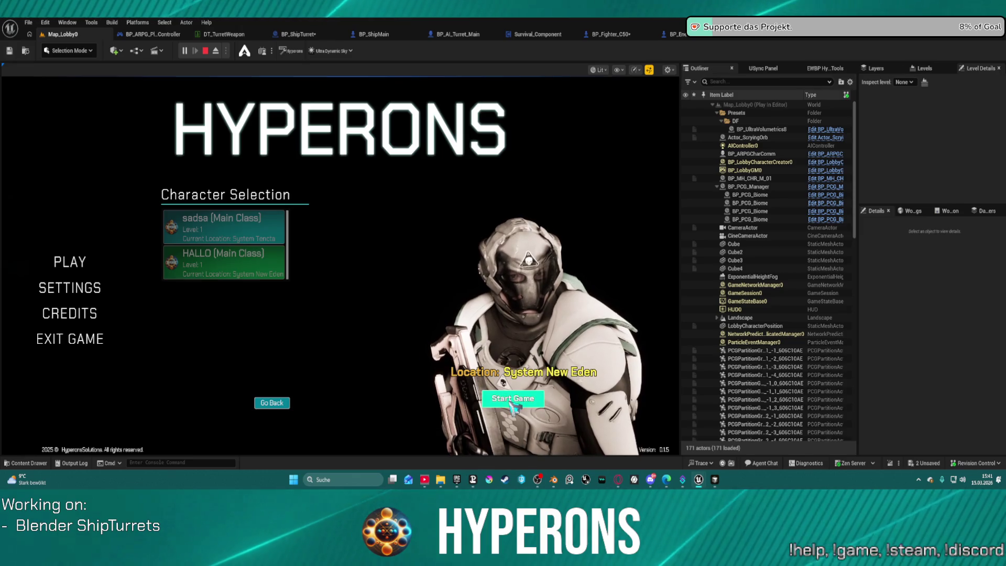
pyautogui.click(510, 406)
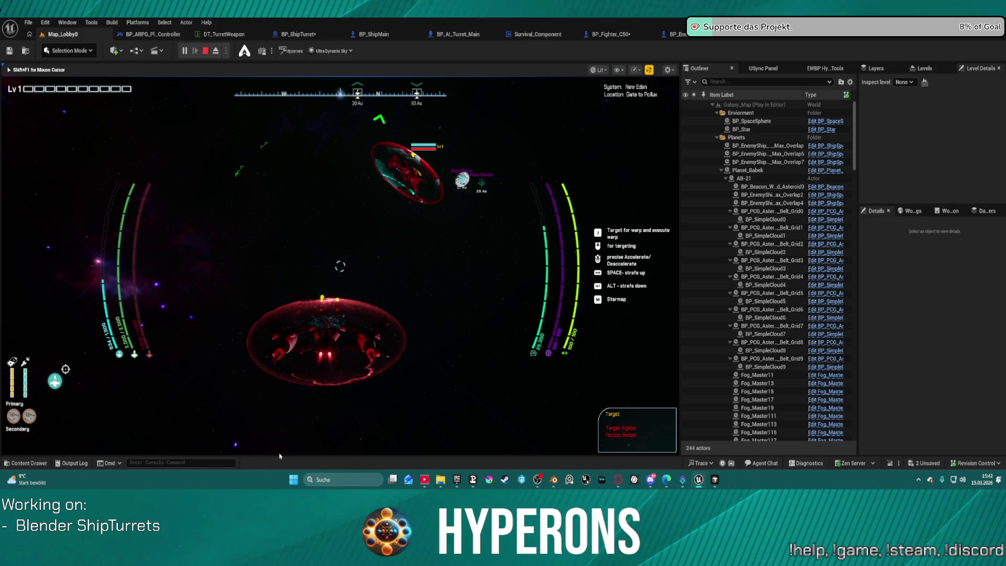
pyautogui.press('Escape')
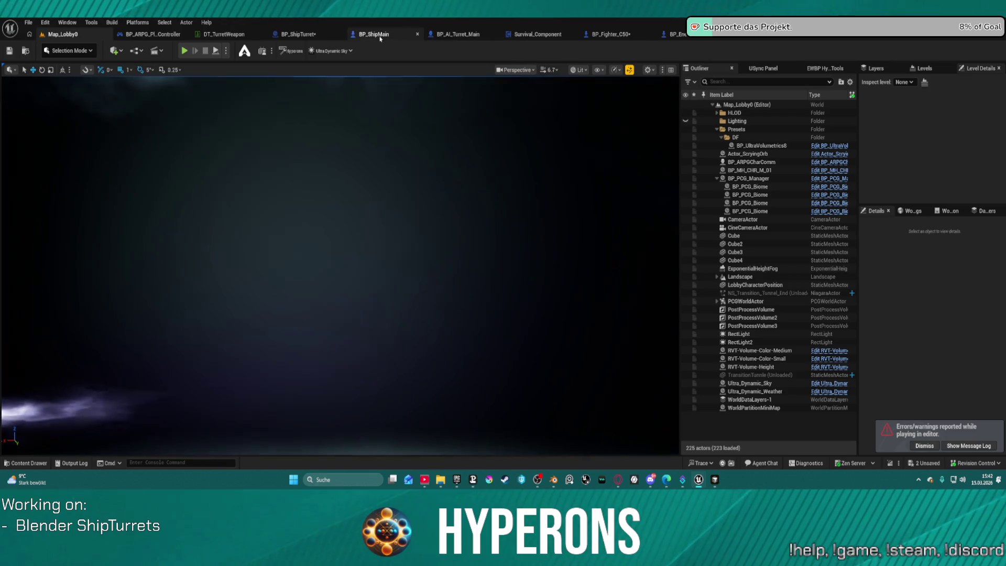
# In BP_ShipMain, connect Find Look at Rotation's Return Value toward the Delta (Rotator) node, then Play
pyautogui.click(368, 36)
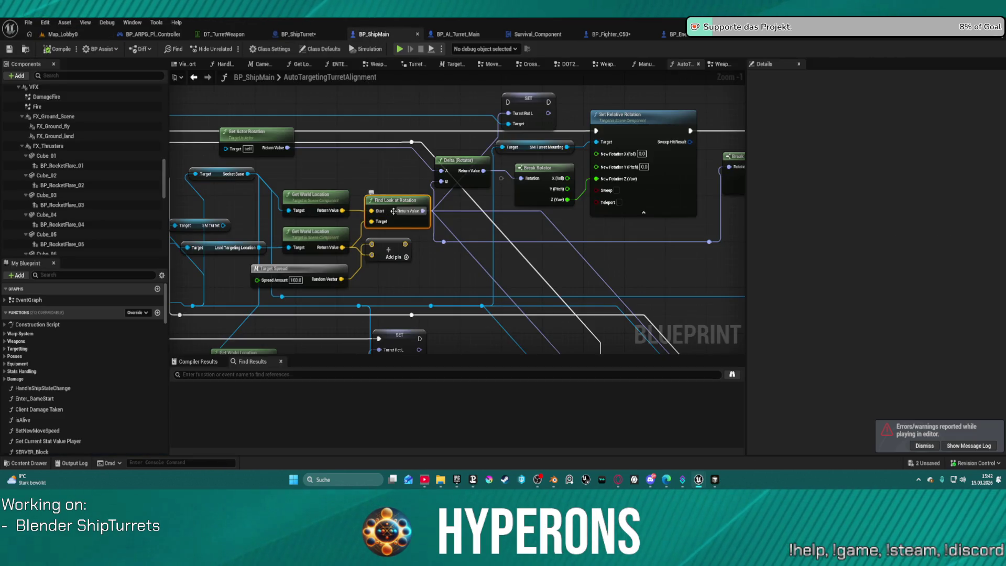
pyautogui.moveTo(416, 280)
pyautogui.mouseDown()
pyautogui.moveTo(381, 245)
pyautogui.moveTo(477, 248)
pyautogui.mouseUp()
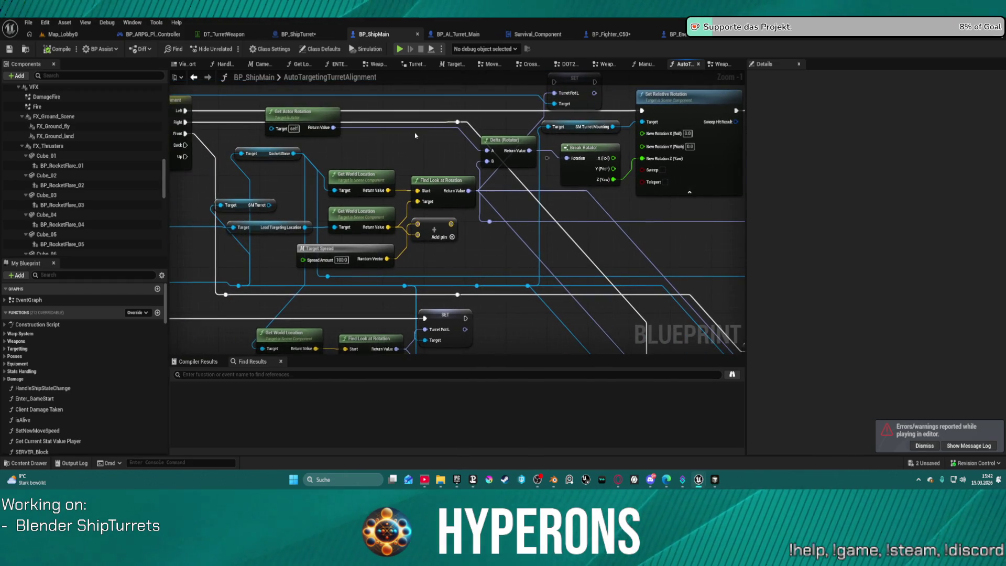
pyautogui.moveTo(510, 142); pyautogui.dragTo(505, 142)
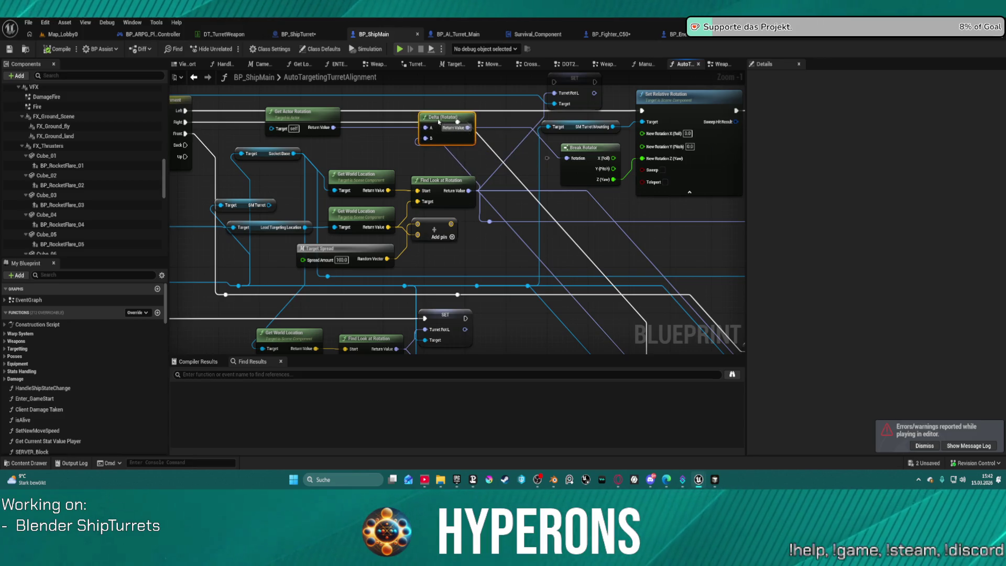
pyautogui.moveTo(469, 191); pyautogui.dragTo(570, 162)
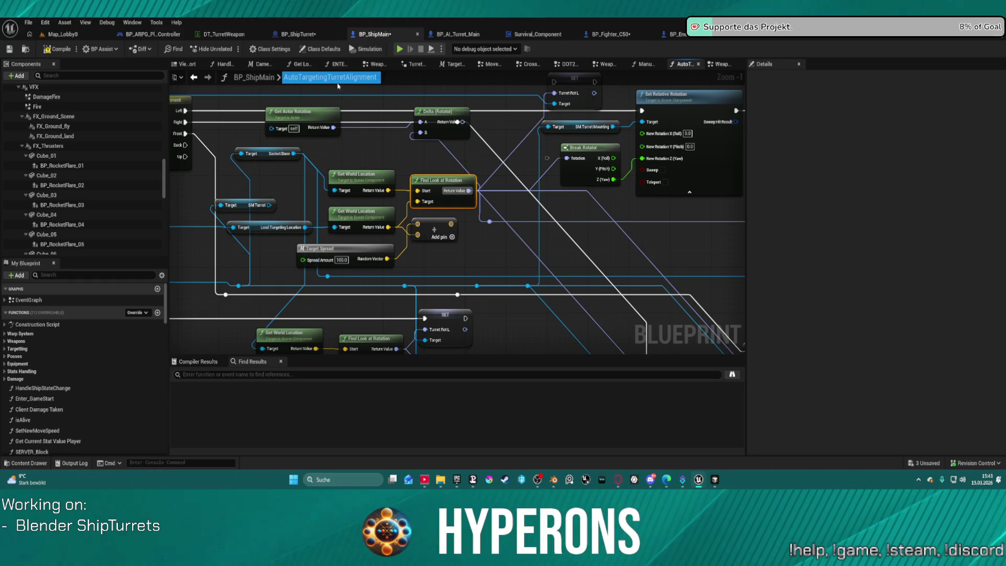
pyautogui.click(401, 50)
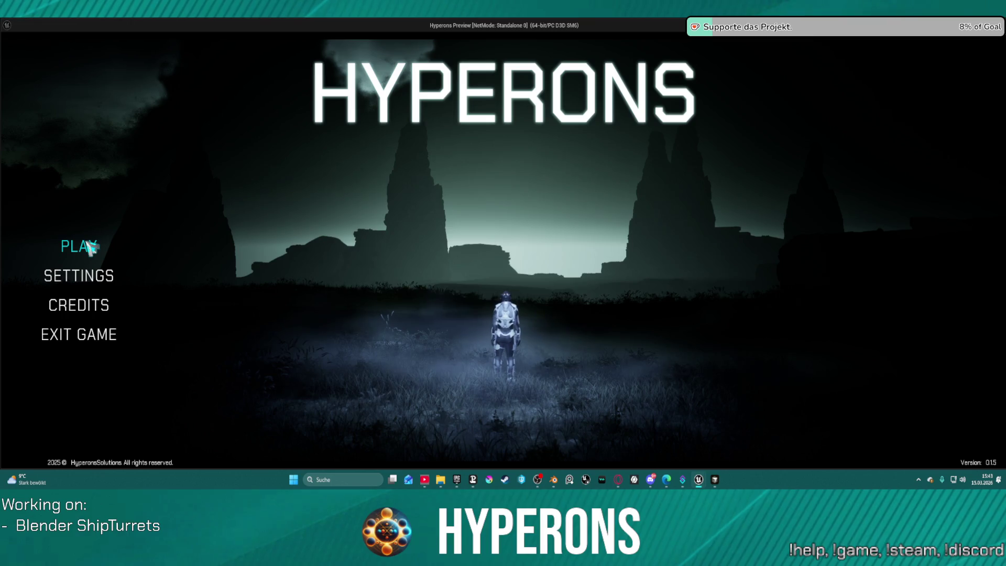
# Pick the second saved character, start the game, fly around, then end the session with Esc
pyautogui.click(92, 248)
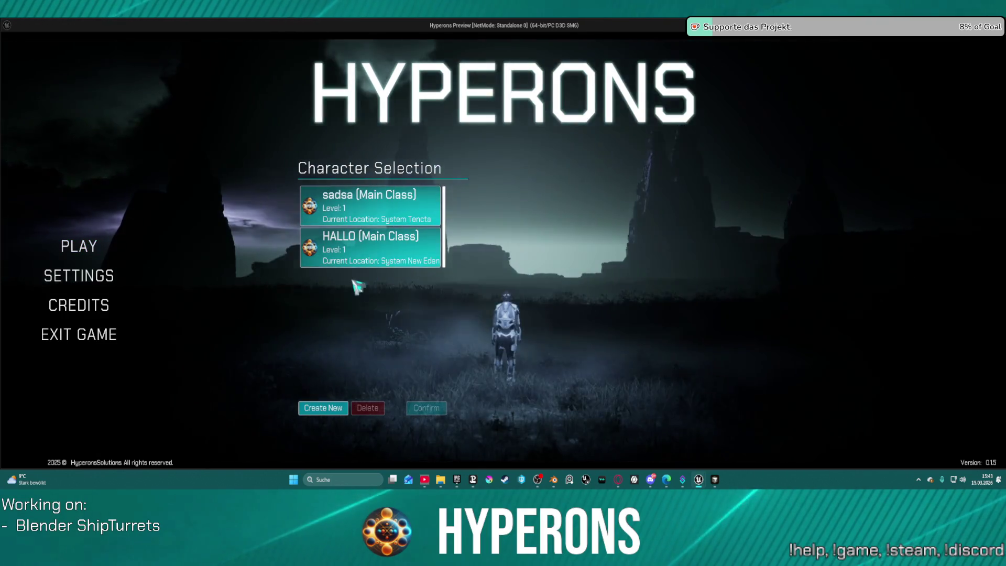
pyautogui.click(364, 258)
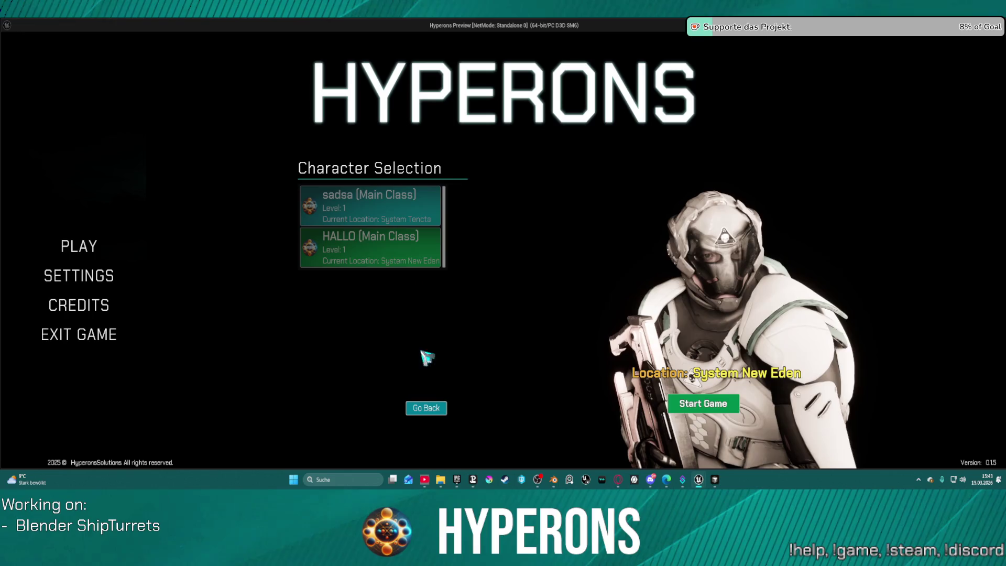
pyautogui.click(717, 417)
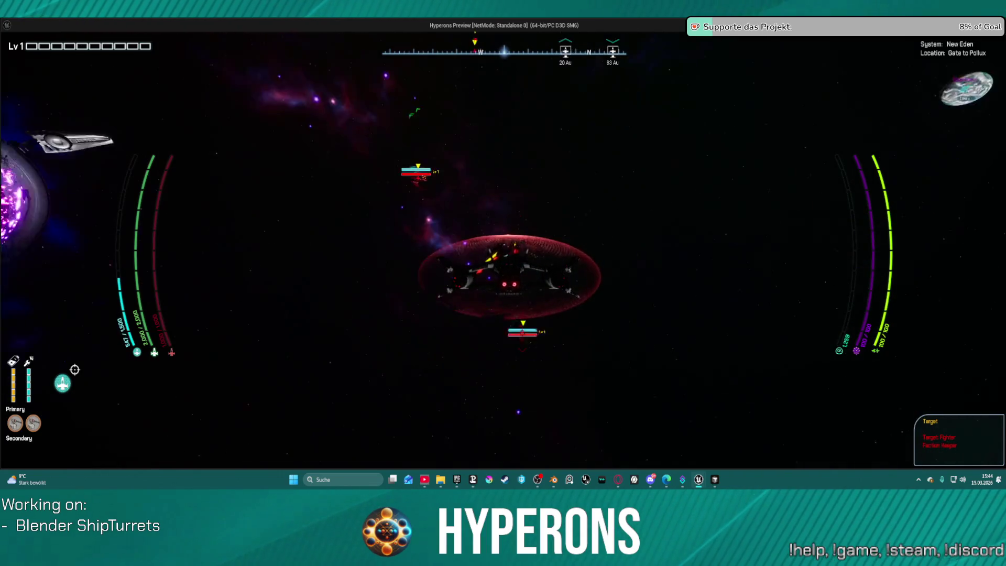
pyautogui.press('Escape')
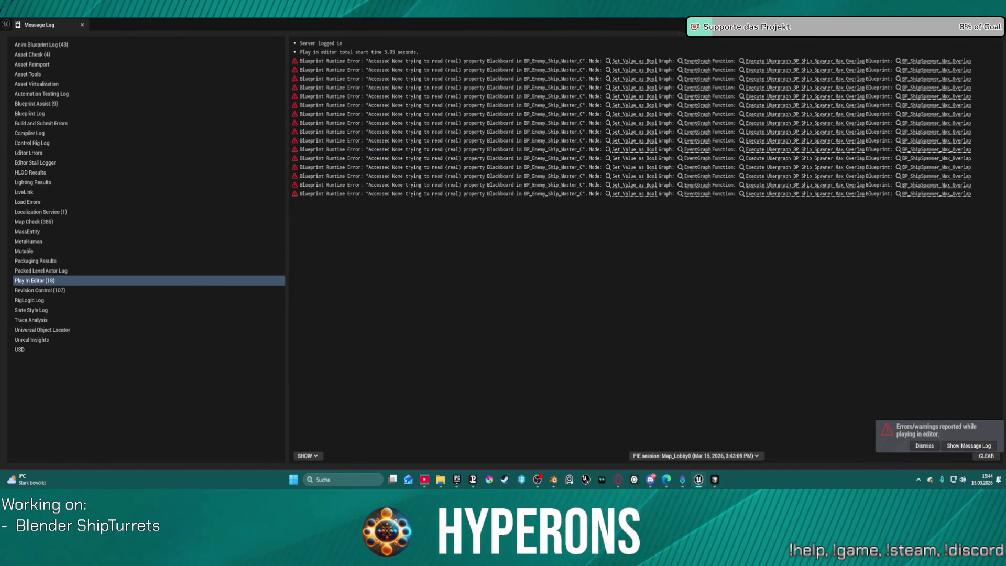
# Close the play-session Message Log to get back to BP_ShipMain's AutoTargetingTurretAlignment graph
pyautogui.hotkey('alt', 'Tab')
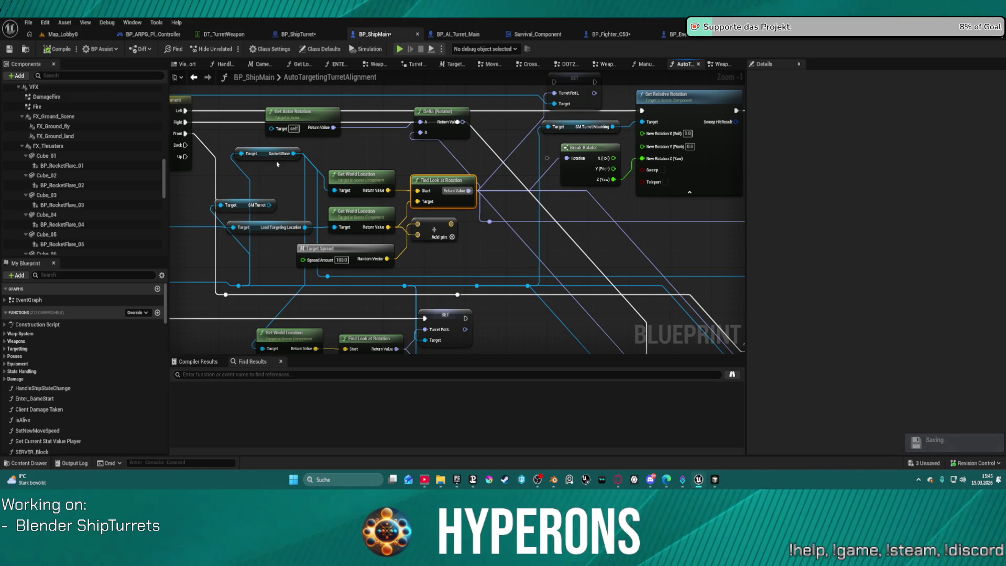
# Add a Get Pitch Turret node from the turret reference, place it under SocketBase, and move SocketBase's wires onto it
pyautogui.moveTo(289, 180)
pyautogui.mouseDown()
pyautogui.moveTo(401, 191)
pyautogui.moveTo(472, 179)
pyautogui.mouseUp()
pyautogui.moveTo(422, 285); pyautogui.dragTo(404, 260)
pyautogui.write('pitch')
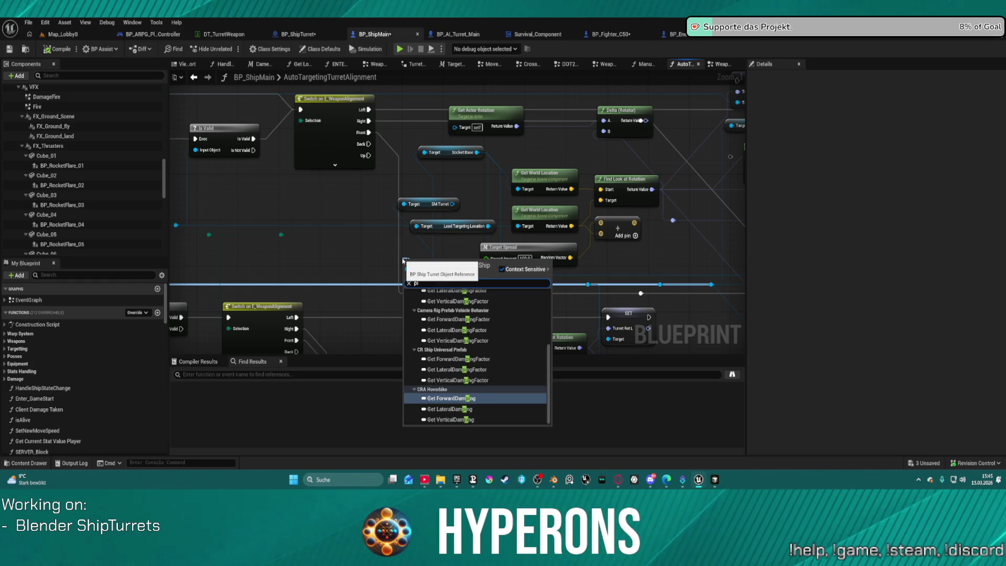
pyautogui.press('Escape')
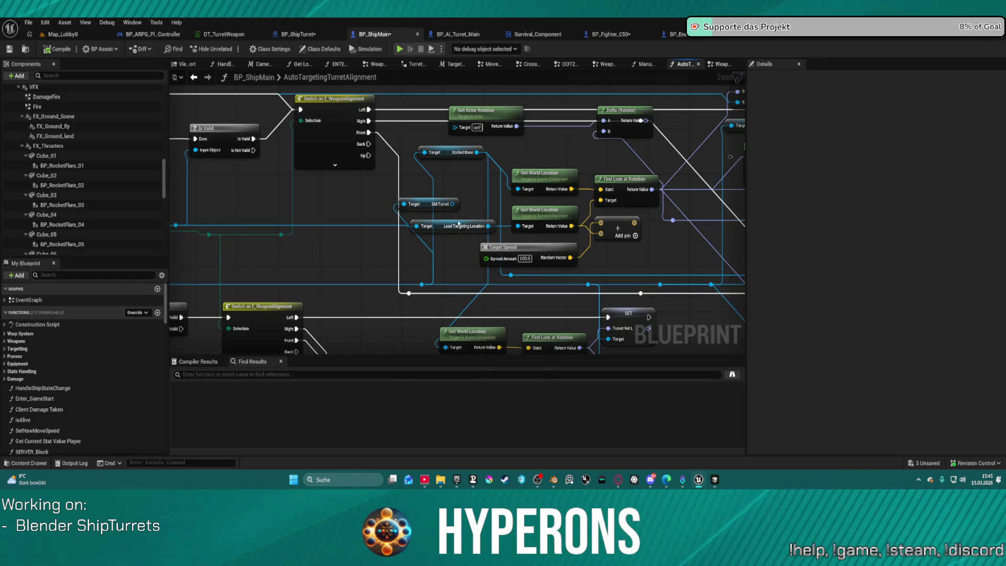
pyautogui.moveTo(422, 285); pyautogui.dragTo(450, 280)
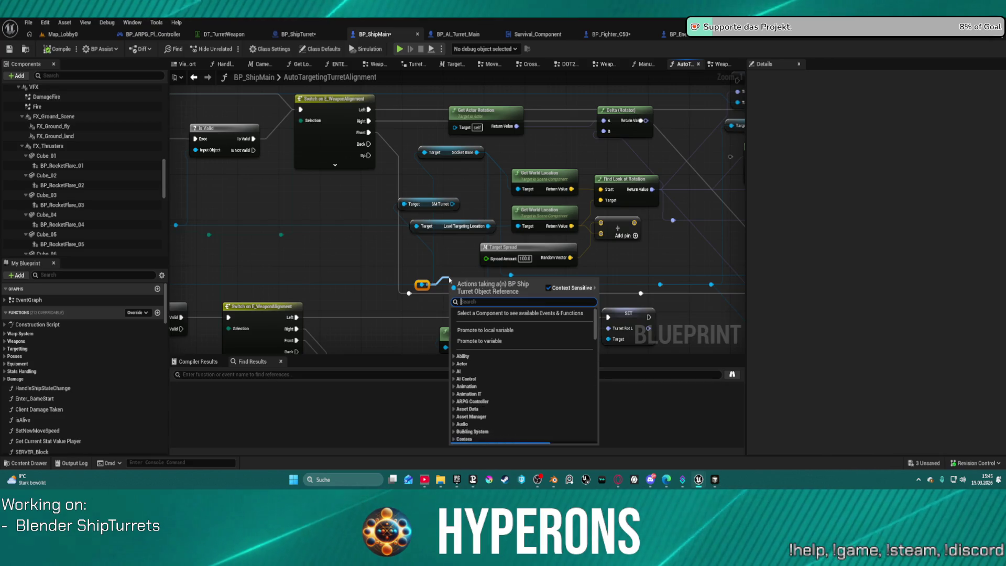
pyautogui.write('pitch')
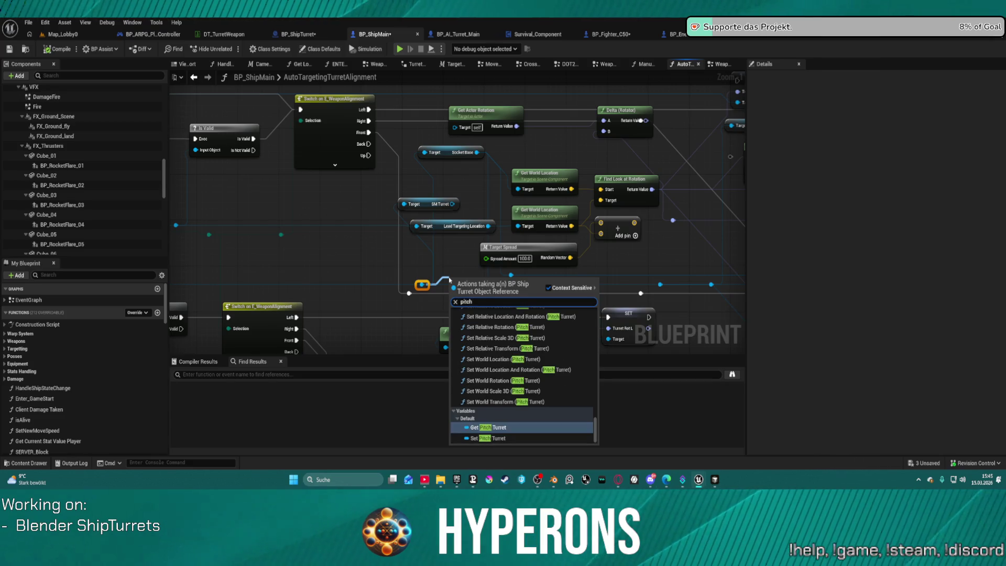
pyautogui.click(496, 426)
pyautogui.moveTo(476, 285)
pyautogui.mouseDown()
pyautogui.moveTo(449, 244)
pyautogui.moveTo(425, 164)
pyautogui.moveTo(431, 175)
pyautogui.mouseUp()
pyautogui.moveTo(476, 152); pyautogui.dragTo(461, 175)
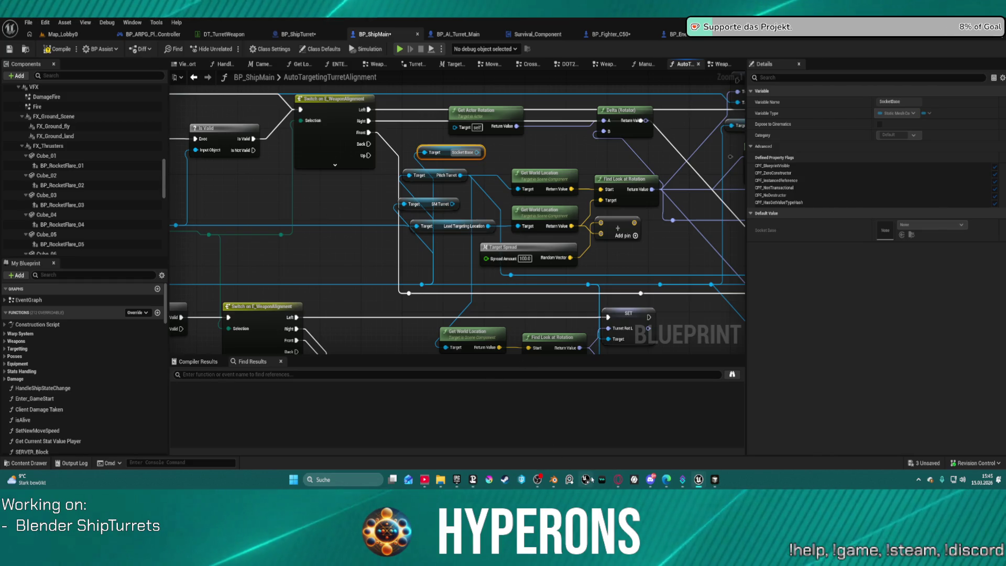
# Switch to the Miro Hyperons board window and open the Shapes list in the left toolbar
pyautogui.moveTo(618, 479)
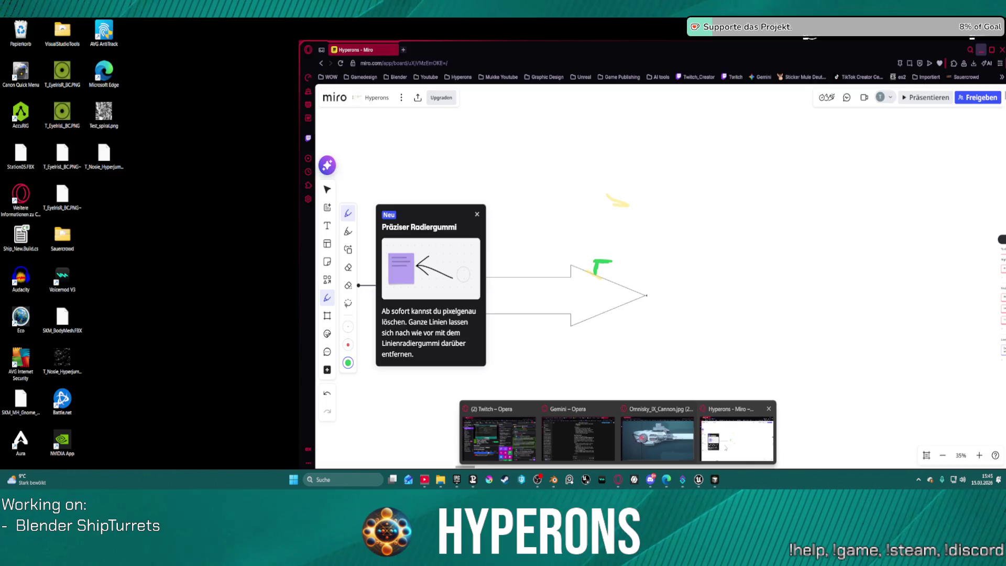
pyautogui.click(736, 434)
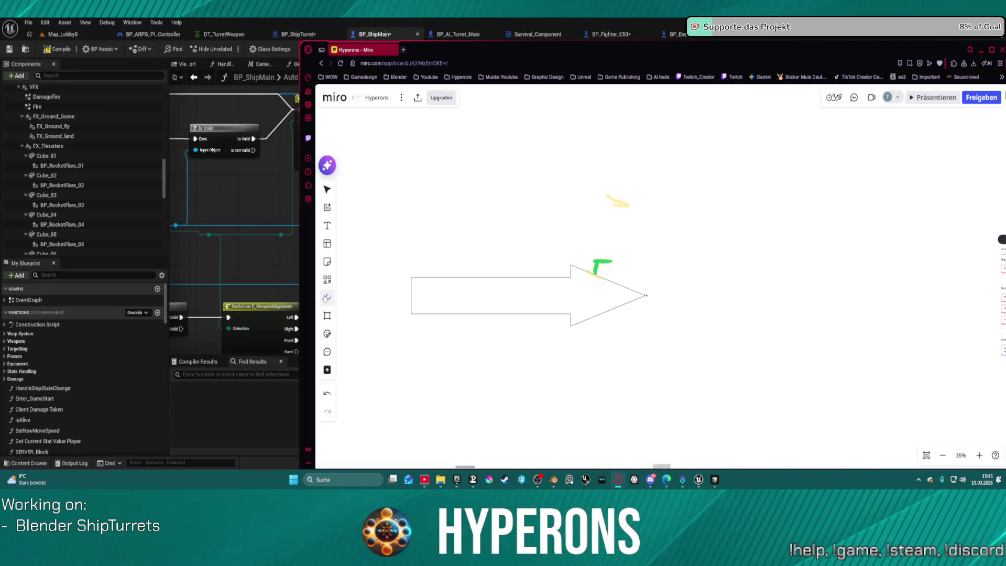
pyautogui.click(329, 297)
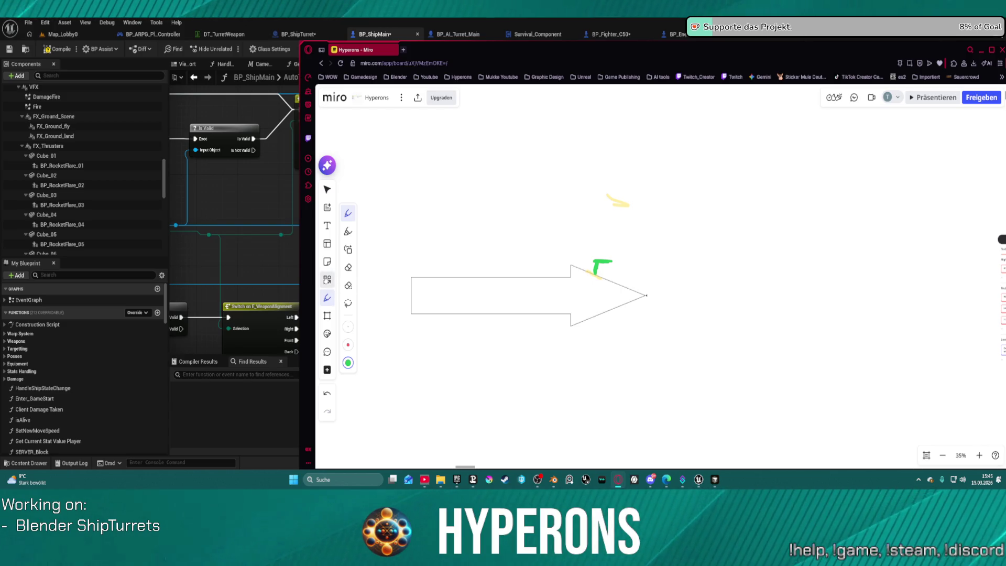
pyautogui.click(327, 279)
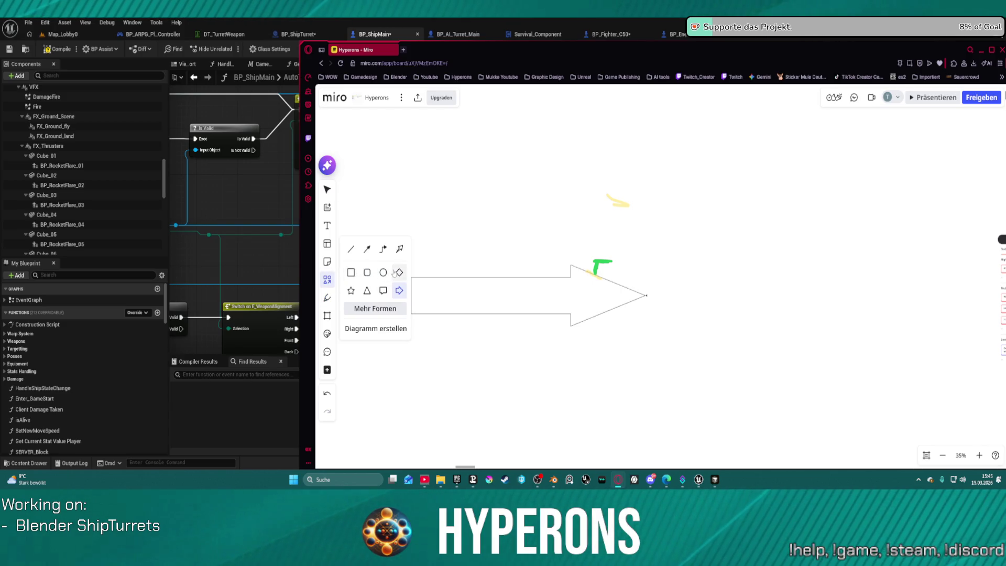
# Place a diamond shape at the board's upper right and fill it dark red
pyautogui.click(398, 273)
pyautogui.click(725, 170)
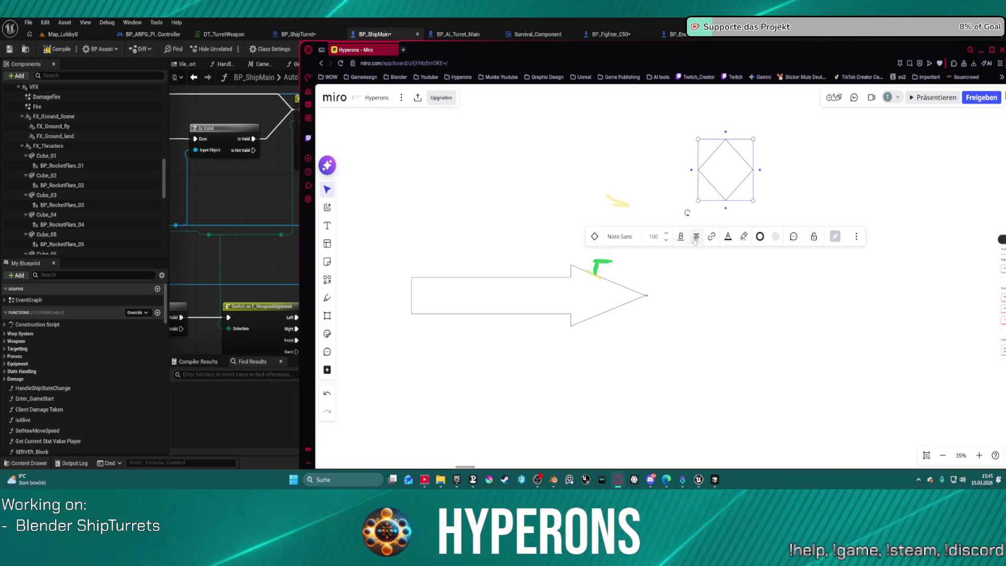
pyautogui.click(775, 236)
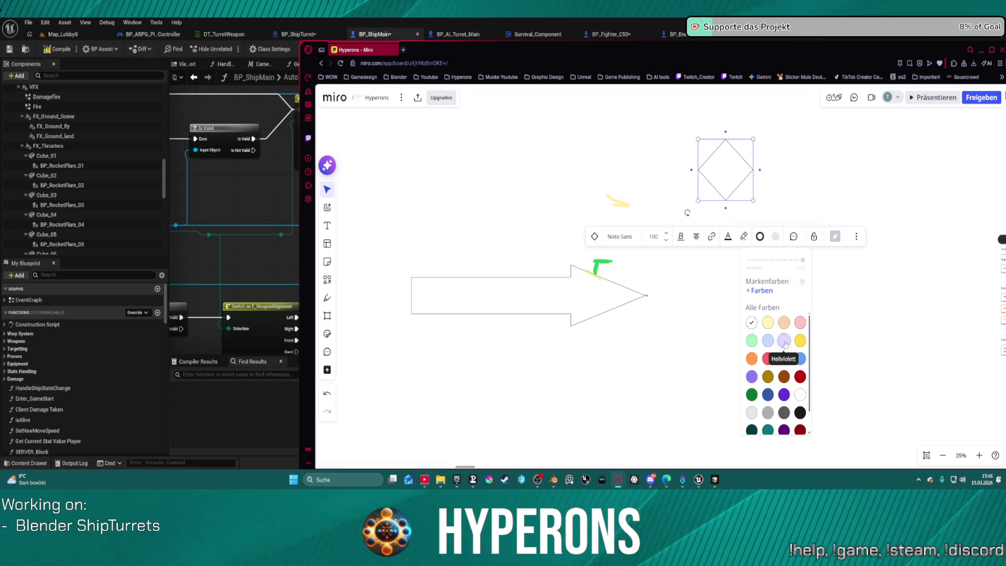
pyautogui.click(800, 376)
pyautogui.click(752, 186)
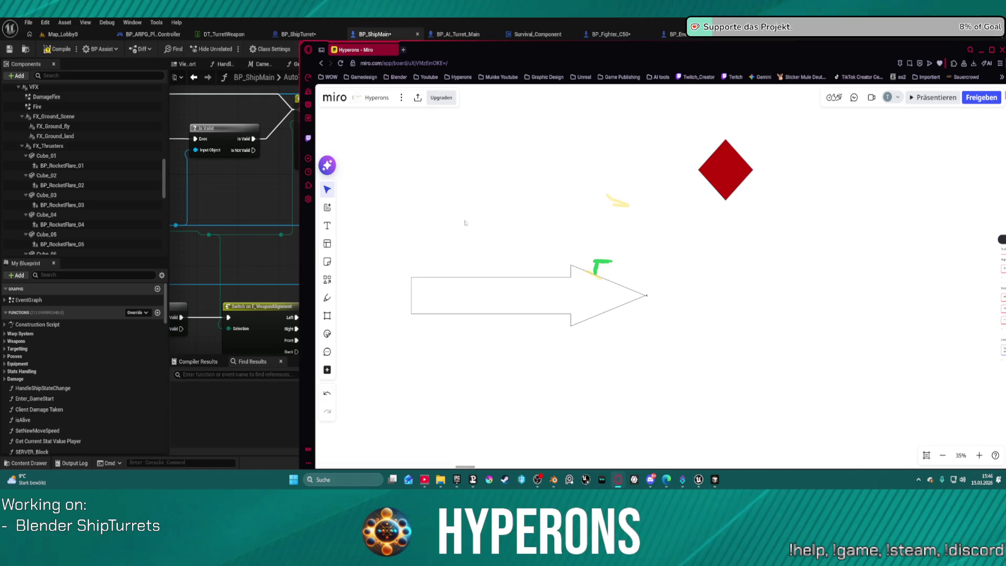
pyautogui.click(327, 297)
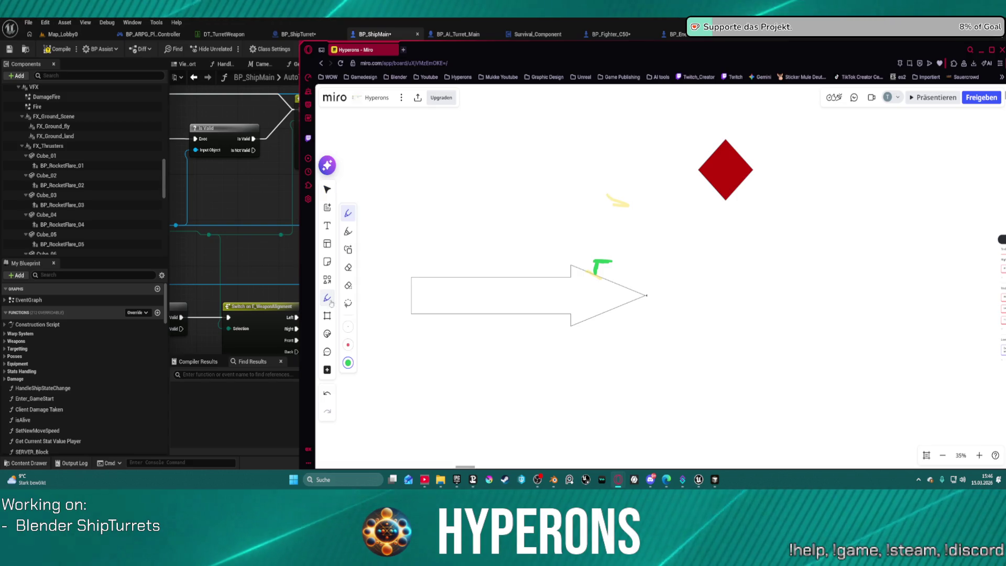
pyautogui.click(348, 345)
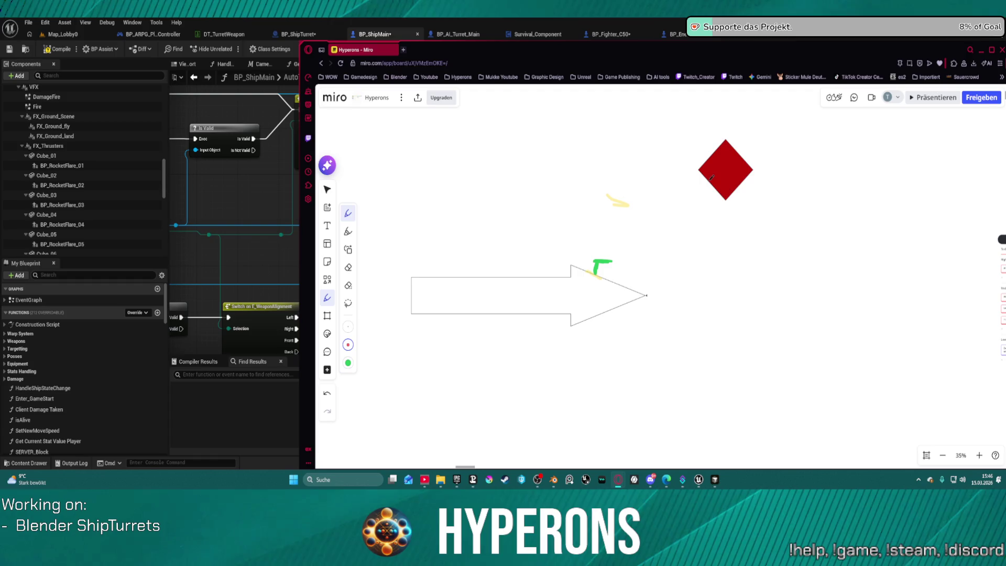
pyautogui.moveTo(618, 253); pyautogui.dragTo(703, 185)
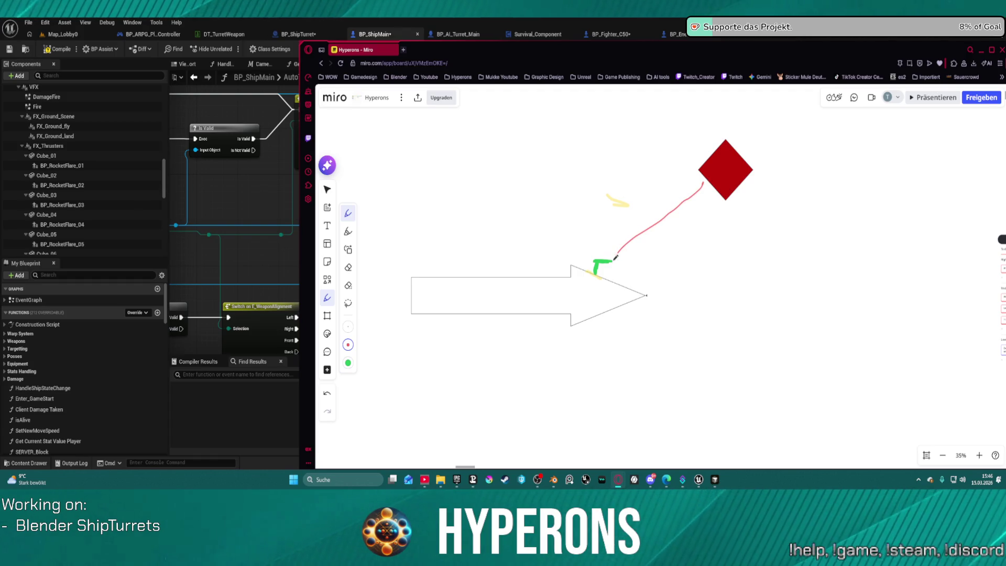
pyautogui.moveTo(615, 257); pyautogui.dragTo(700, 190)
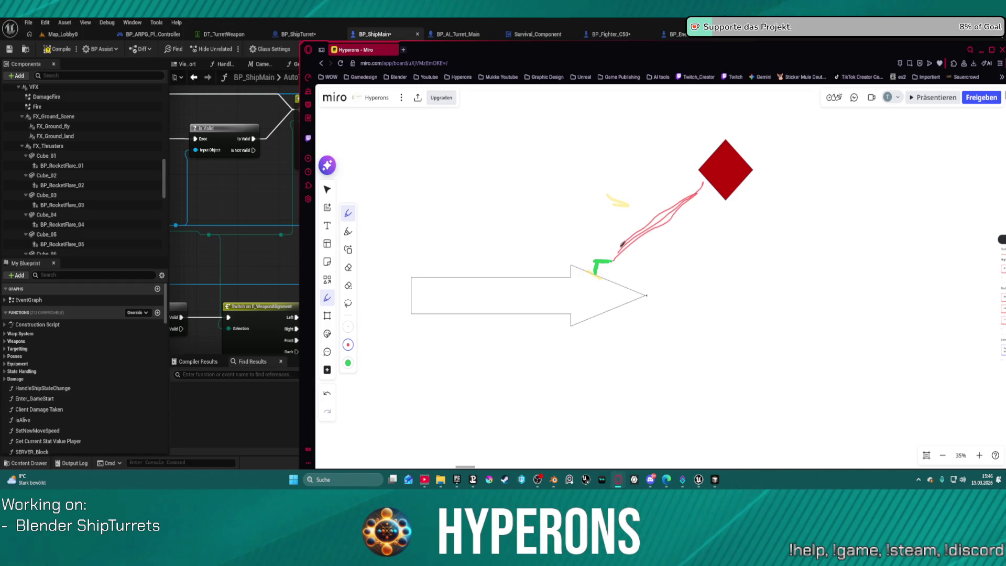
pyautogui.hotkey('ctrl', 'z')
pyautogui.hotkey('ctrl', 'z')
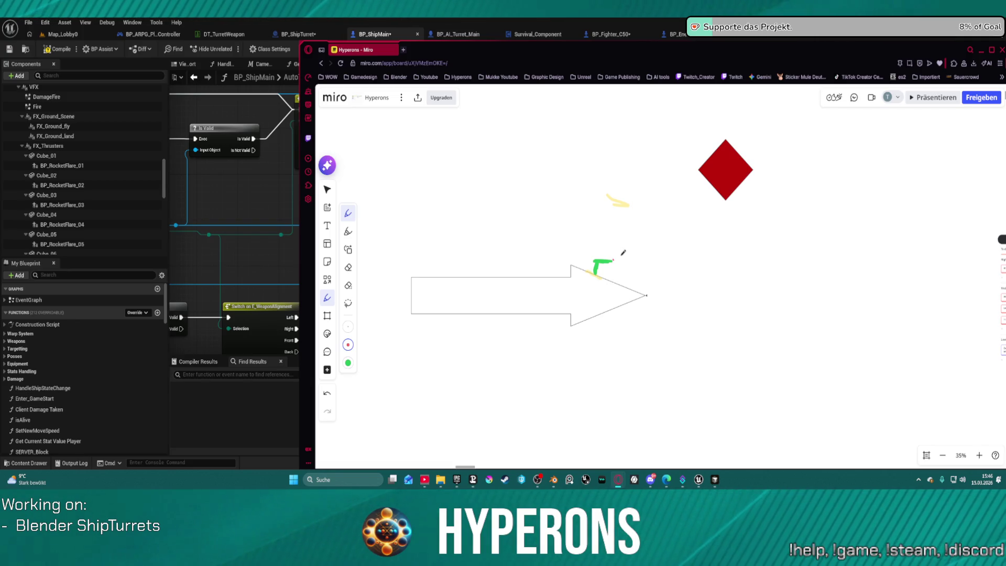
pyautogui.moveTo(657, 216); pyautogui.dragTo(693, 186)
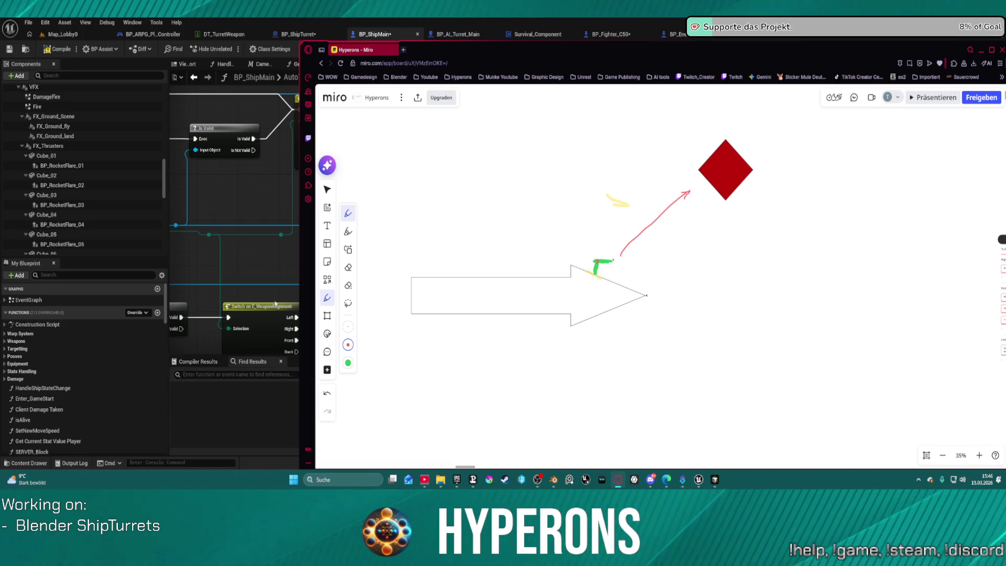
pyautogui.press('e')
pyautogui.moveTo(613, 198); pyautogui.dragTo(666, 208)
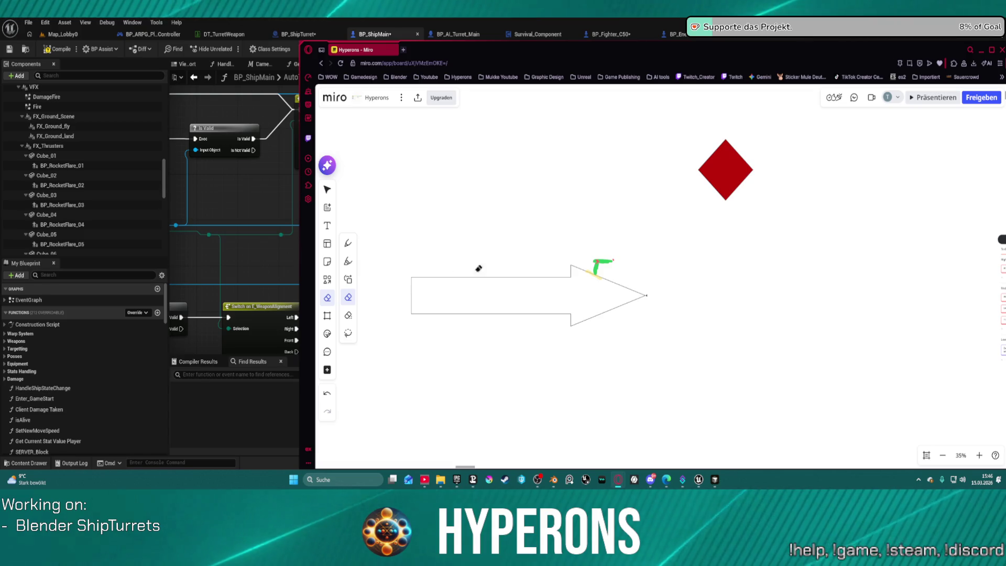
# Erase the small pink mark at the green stroke's tip, restoring any erased parts of the stroke
pyautogui.moveTo(616, 258); pyautogui.dragTo(596, 260)
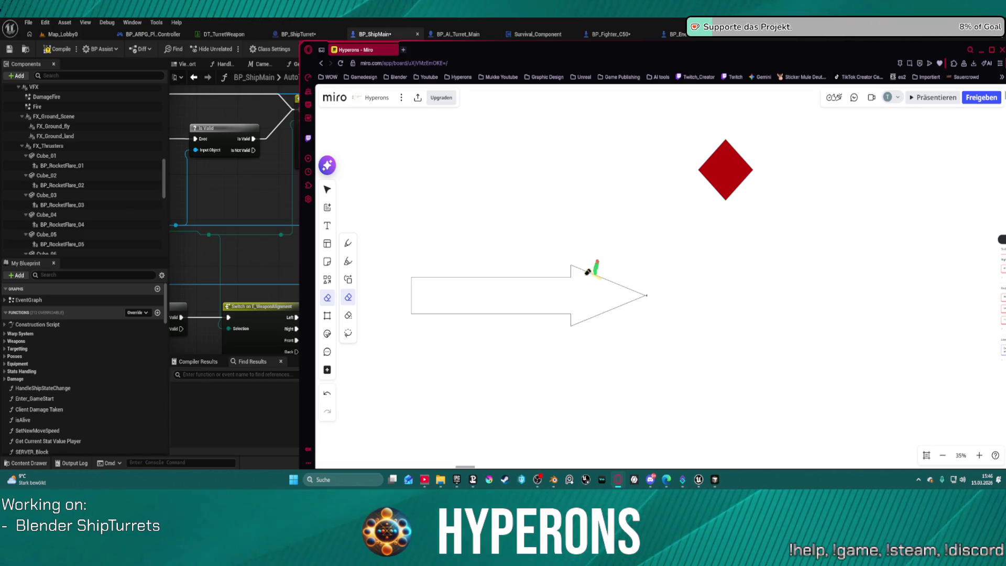
pyautogui.hotkey('ctrl', 'z')
pyautogui.scroll(5, 620, 270)
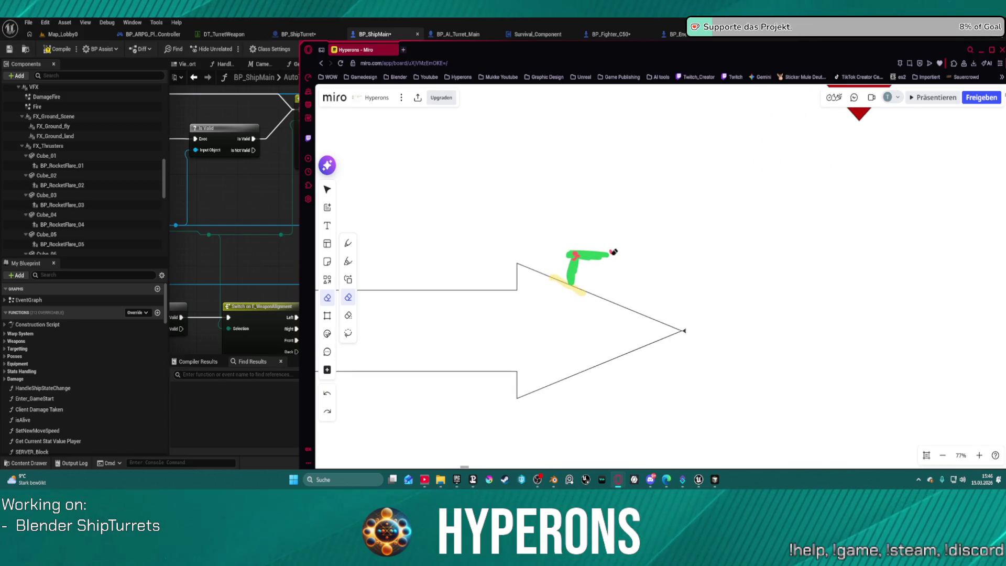
pyautogui.hotkey('ctrl', 'shift', 'z')
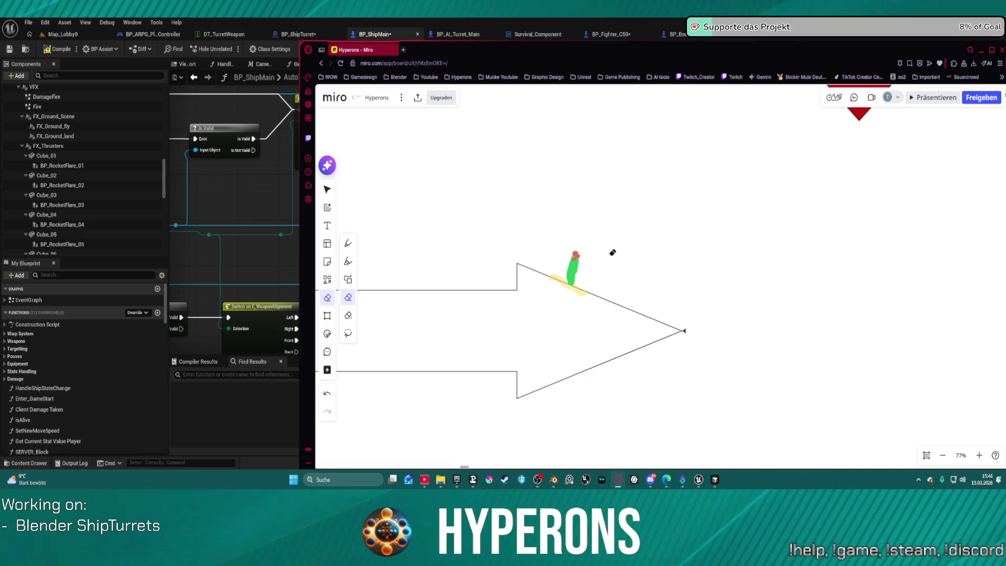
pyautogui.hotkey('ctrl', 'z')
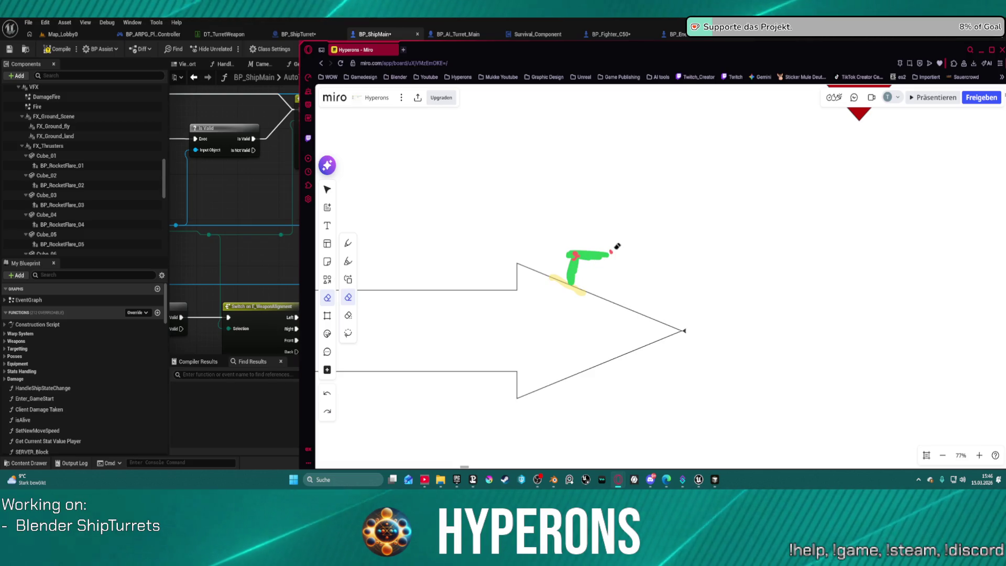
pyautogui.click(612, 252)
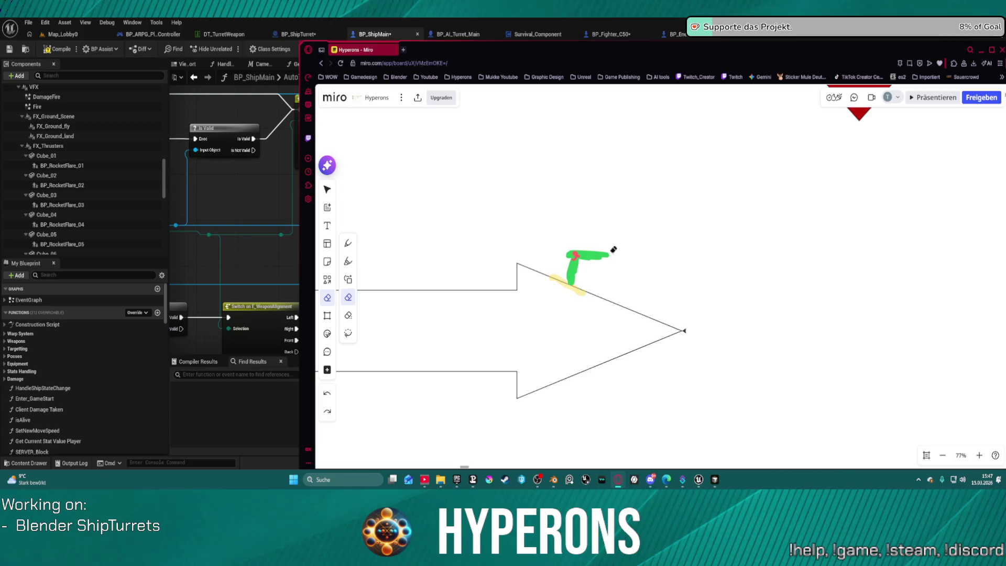
pyautogui.scroll(-3, 554, 235)
pyautogui.scroll(-2, 590, 198)
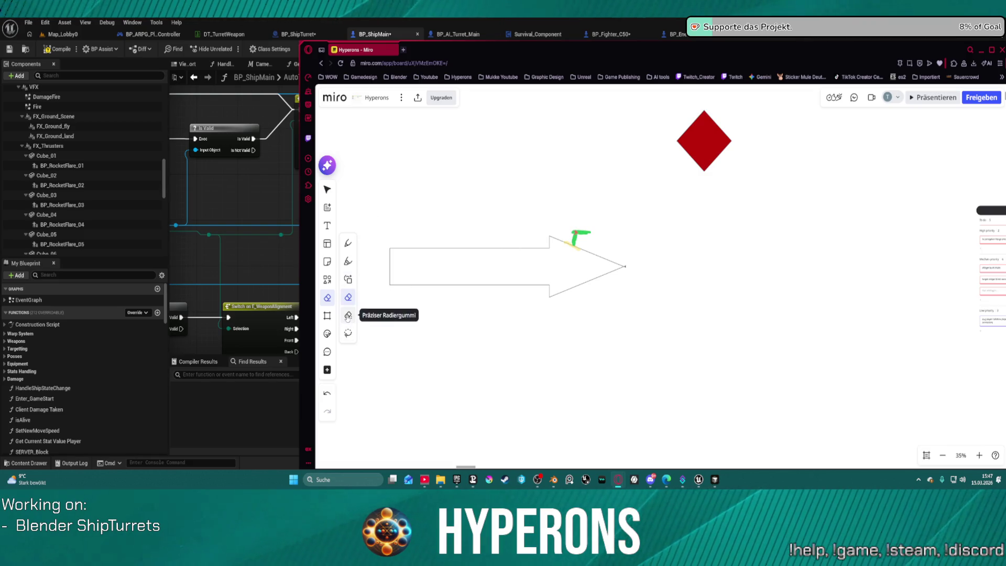
pyautogui.click(347, 242)
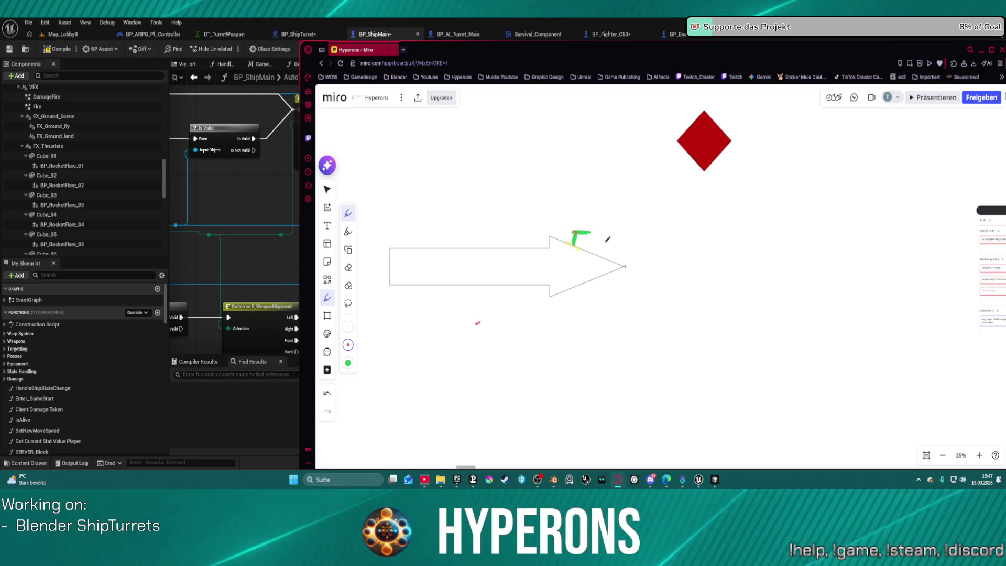
pyautogui.hotkey('ctrl', 'z')
# Draw a small rectangle above the arrow tip and fill it light yellow
pyautogui.click(326, 318)
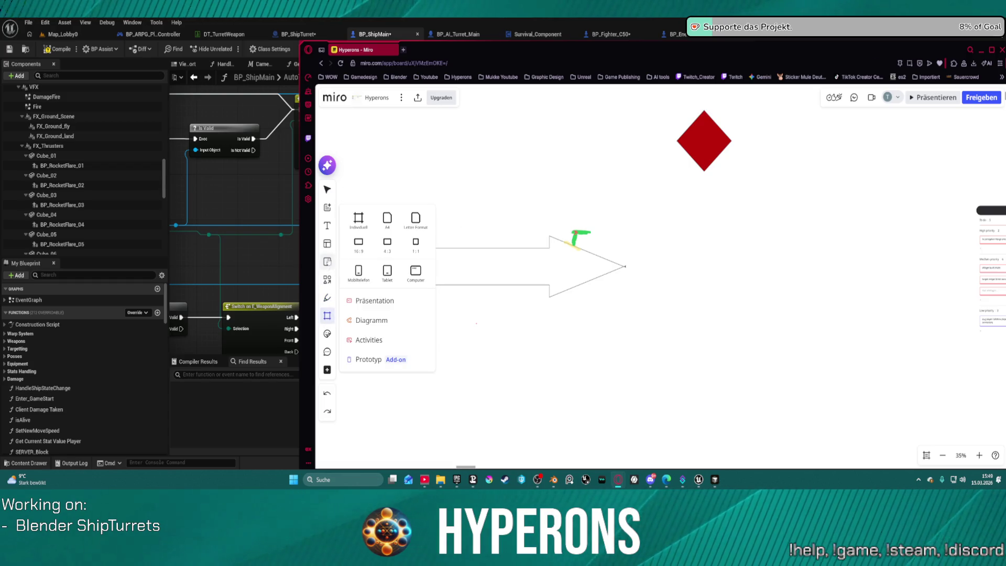
pyautogui.click(327, 279)
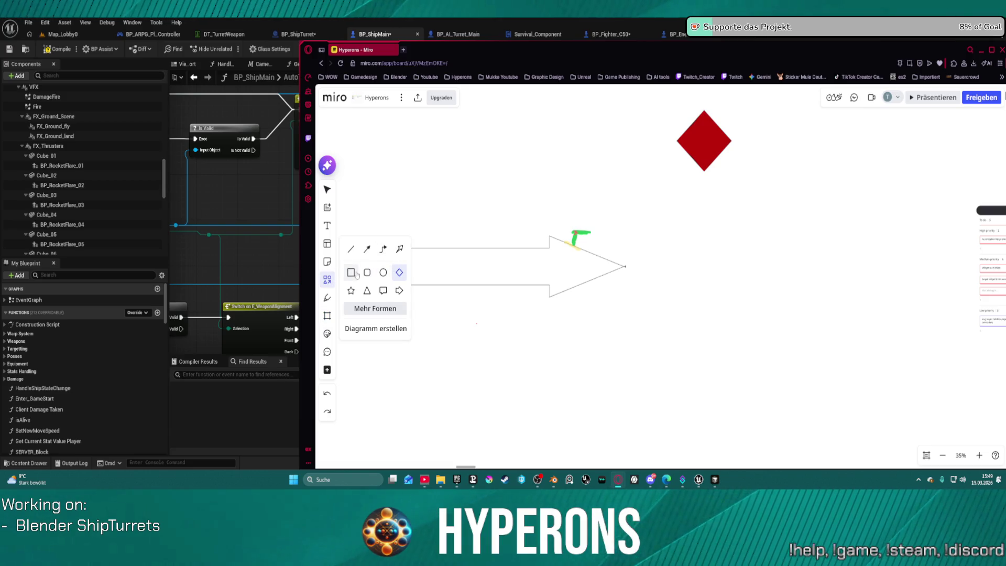
pyautogui.click(351, 271)
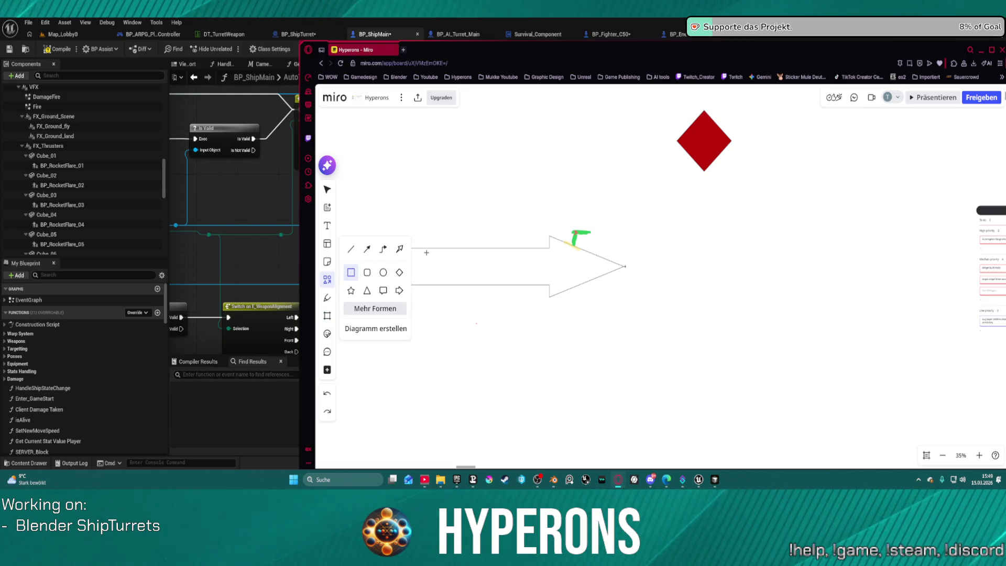
pyautogui.moveTo(563, 199); pyautogui.dragTo(584, 222)
pyautogui.click(624, 162)
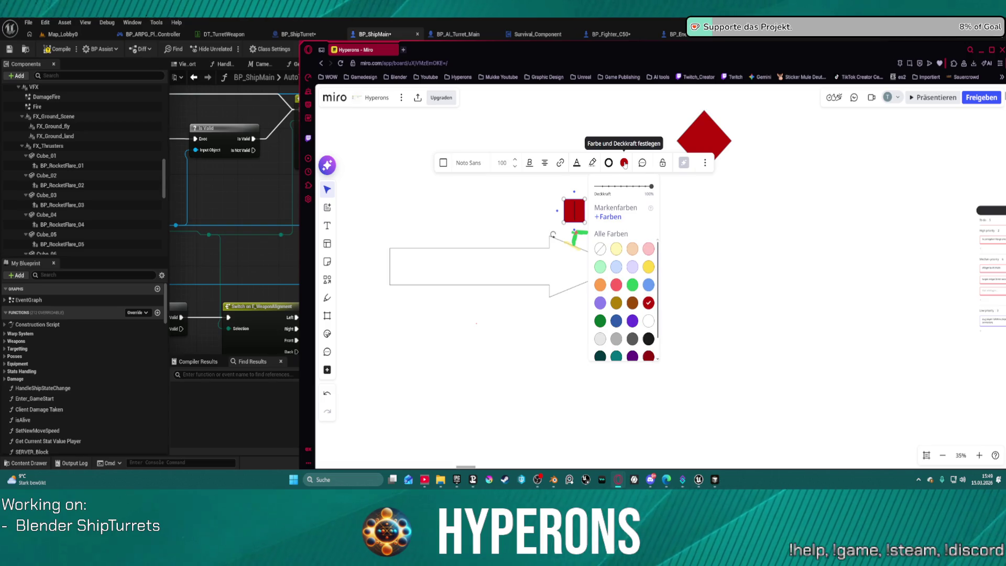
pyautogui.click(616, 249)
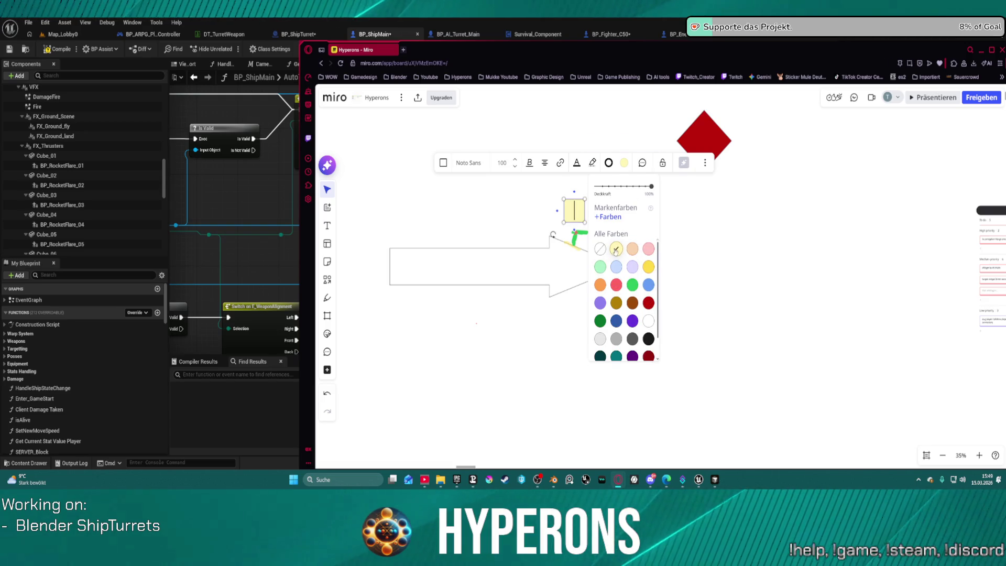
pyautogui.click(551, 198)
pyautogui.click(575, 213)
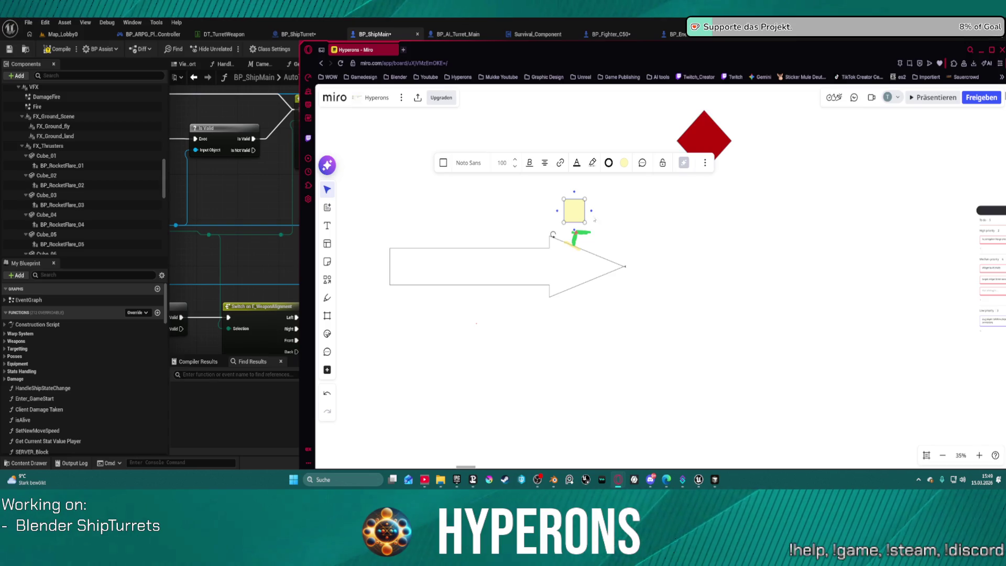
# Rotate the yellow square slightly and move it onto the arrow's upper edge near the tip
pyautogui.moveTo(591, 210); pyautogui.dragTo(607, 216)
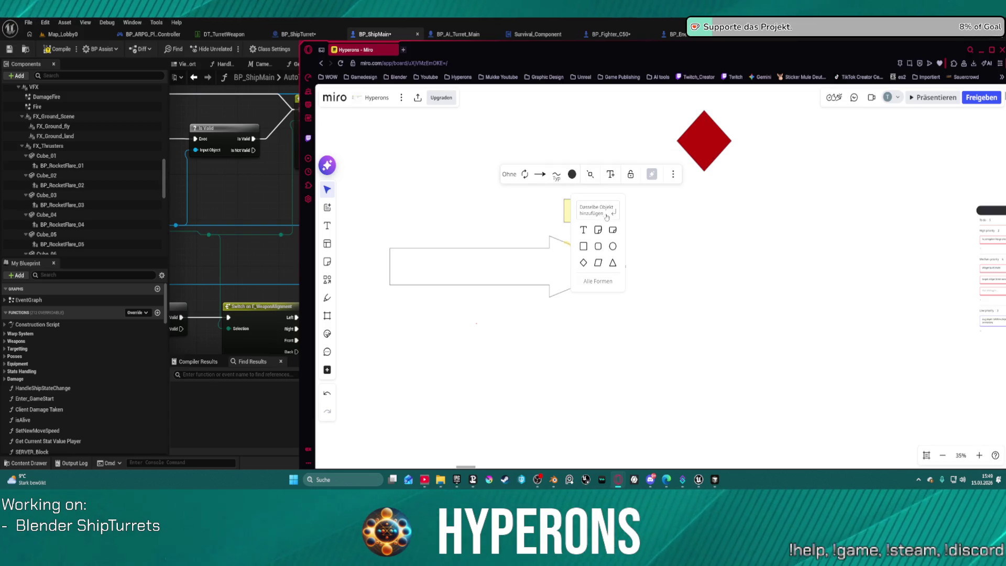
pyautogui.press('Escape')
pyautogui.click(578, 210)
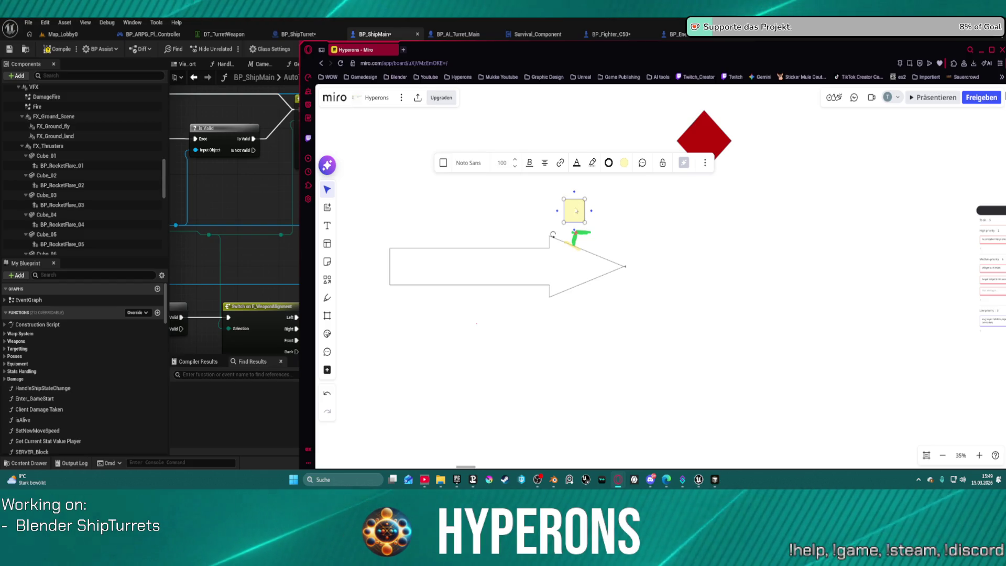
pyautogui.moveTo(552, 234); pyautogui.dragTo(545, 223)
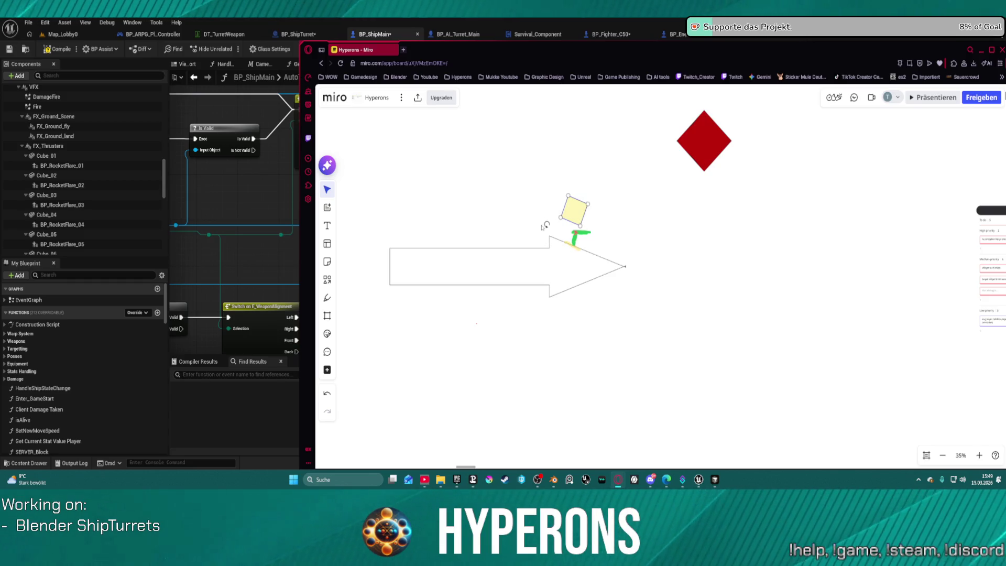
pyautogui.click(578, 213)
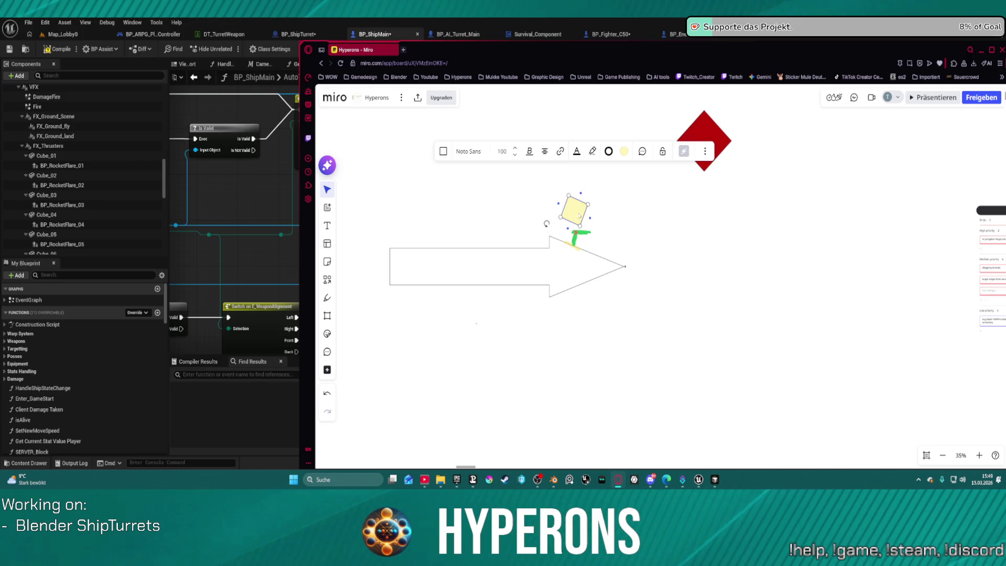
pyautogui.moveTo(576, 214)
pyautogui.mouseDown()
pyautogui.moveTo(590, 211)
pyautogui.moveTo(579, 240)
pyautogui.mouseUp()
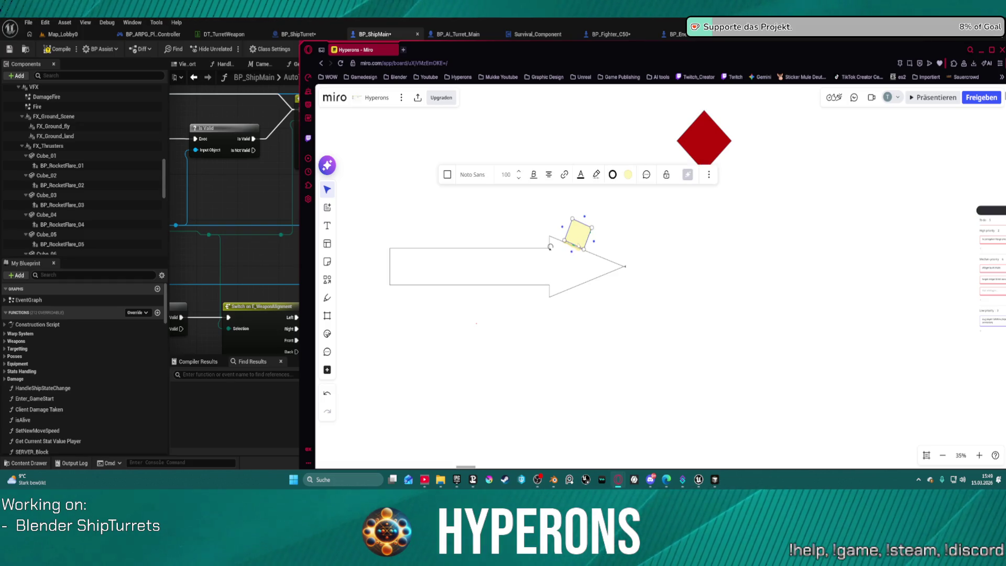
pyautogui.moveTo(584, 216)
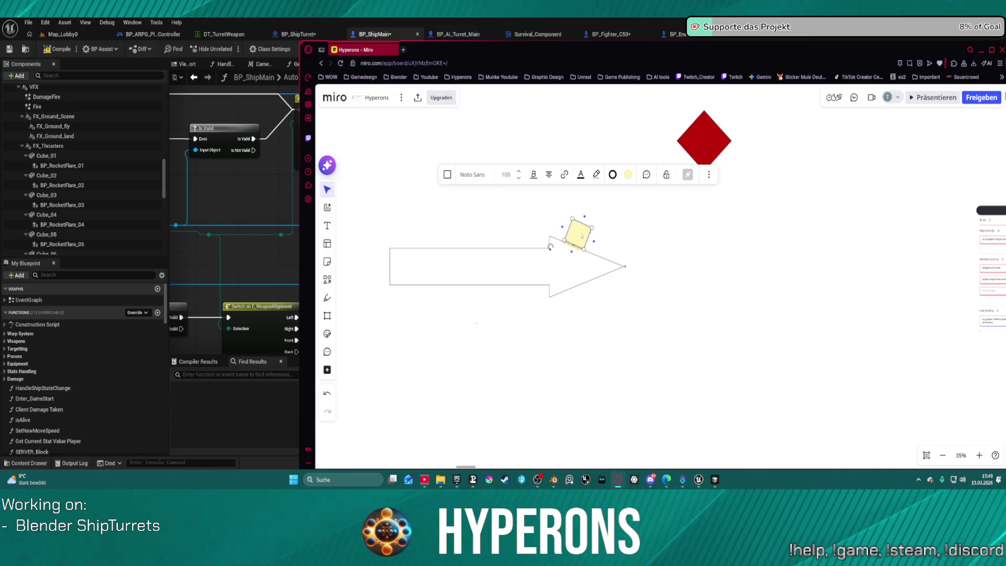
pyautogui.hotkey('ctrl', 'z')
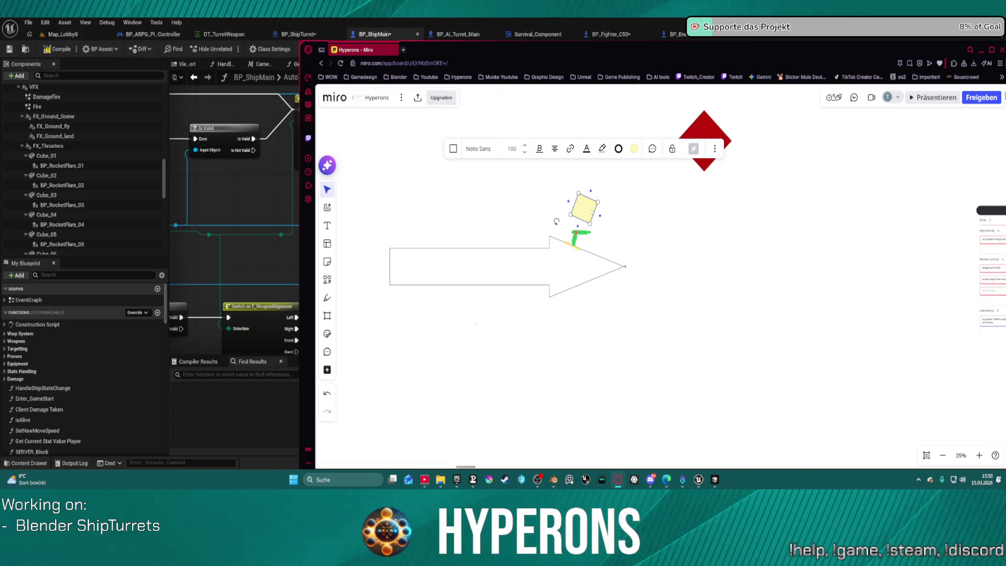
pyautogui.moveTo(592, 212); pyautogui.dragTo(585, 241)
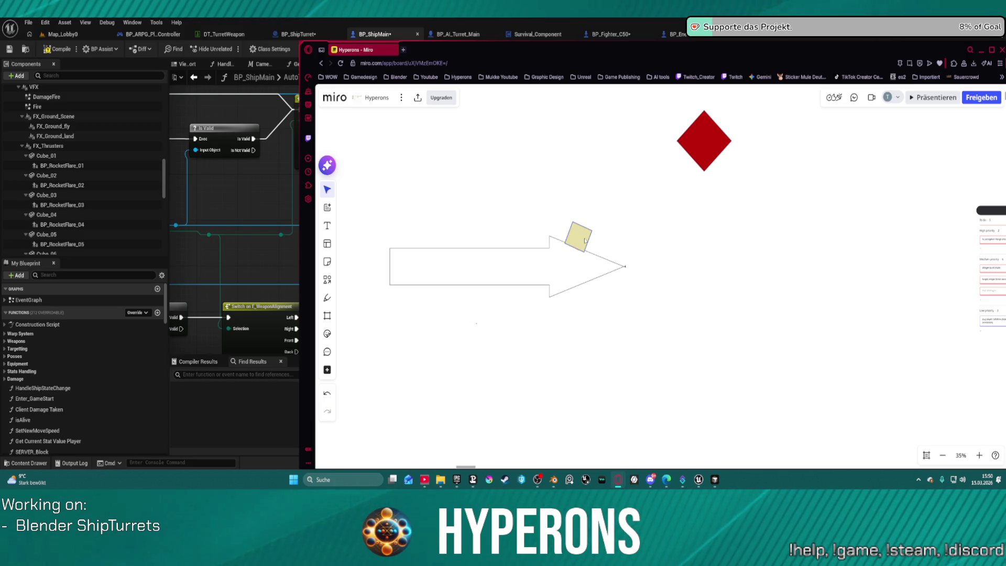
# Lower the yellow square's fill opacity to 30%
pyautogui.moveTo(584, 241); pyautogui.dragTo(584, 240)
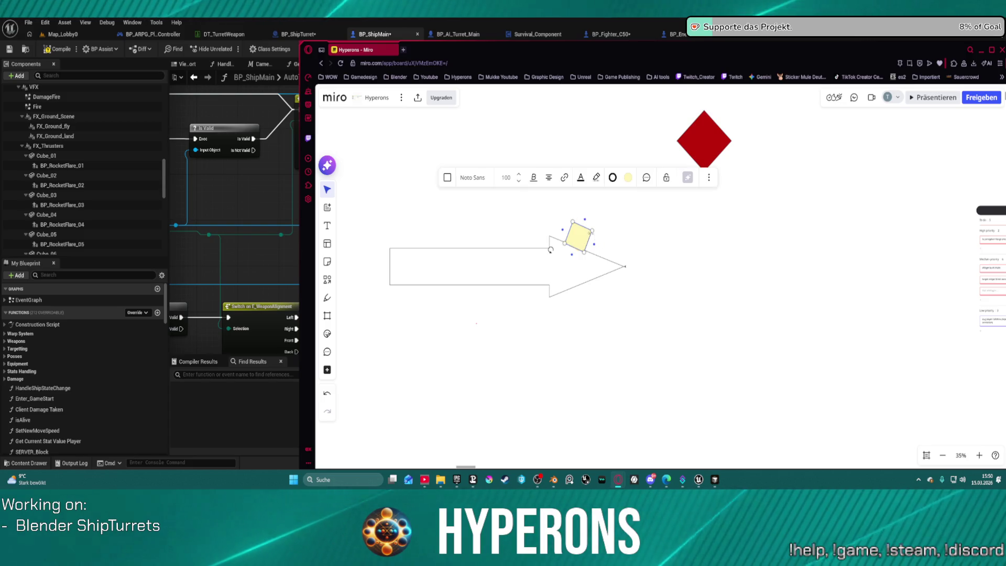
pyautogui.click(626, 178)
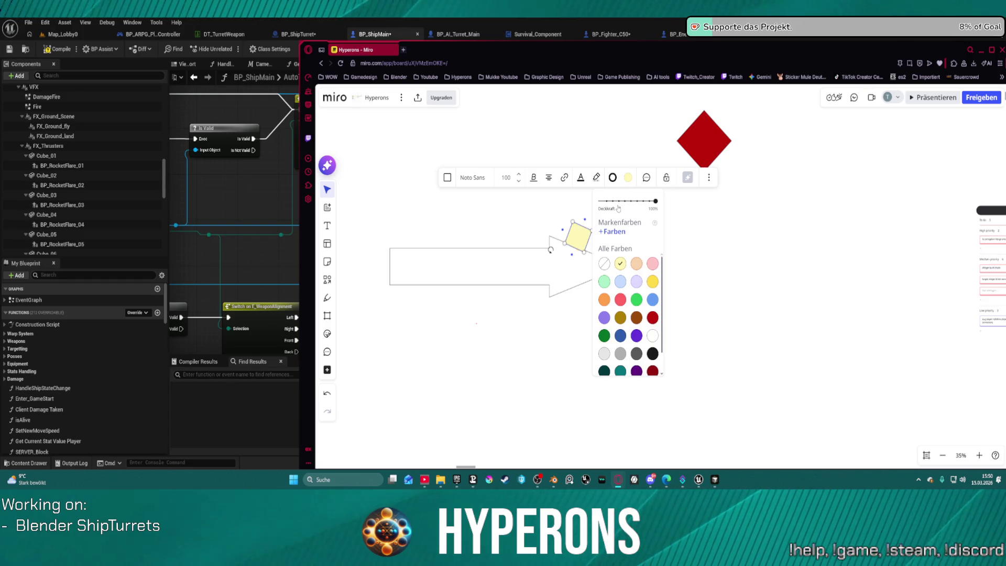
pyautogui.moveTo(655, 201); pyautogui.dragTo(613, 201)
pyautogui.click(590, 244)
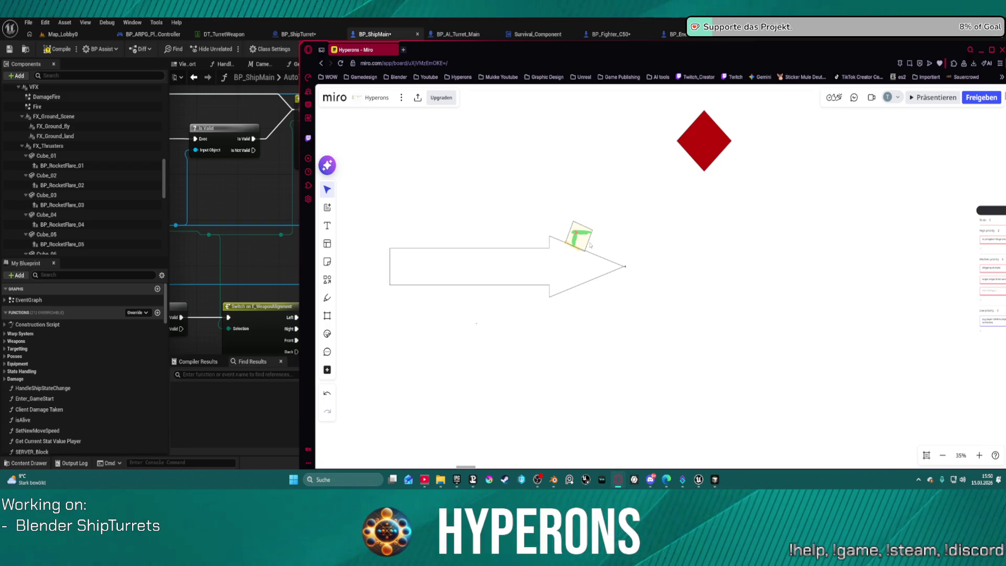
# Browse the categories of the full diagram shapes library, then close it
pyautogui.click(327, 280)
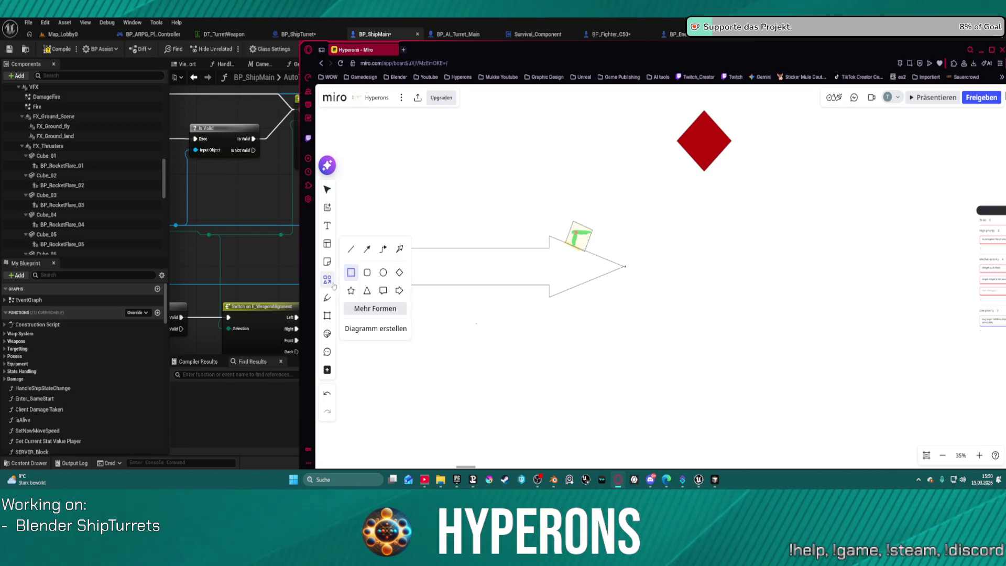
pyautogui.click(367, 253)
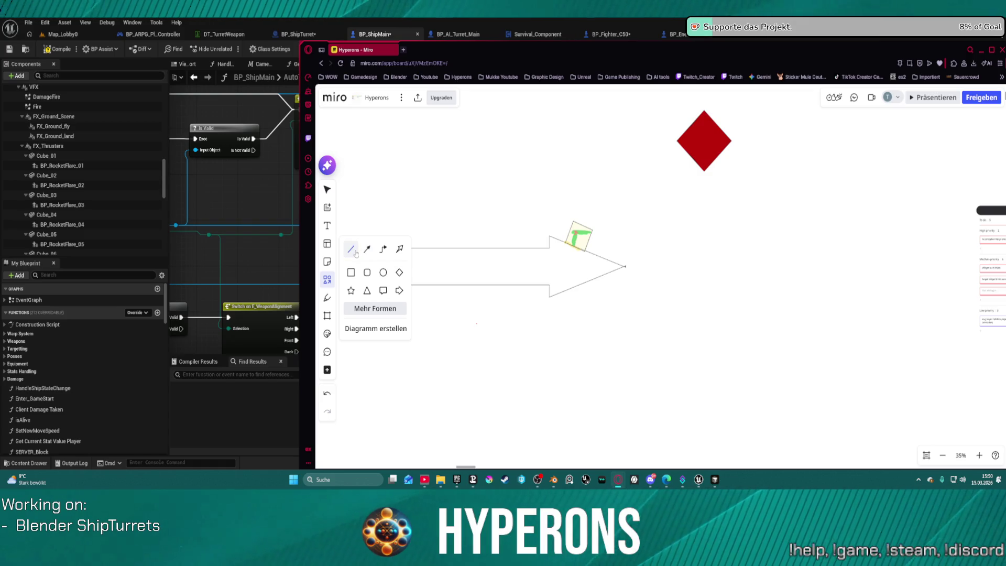
pyautogui.click(377, 306)
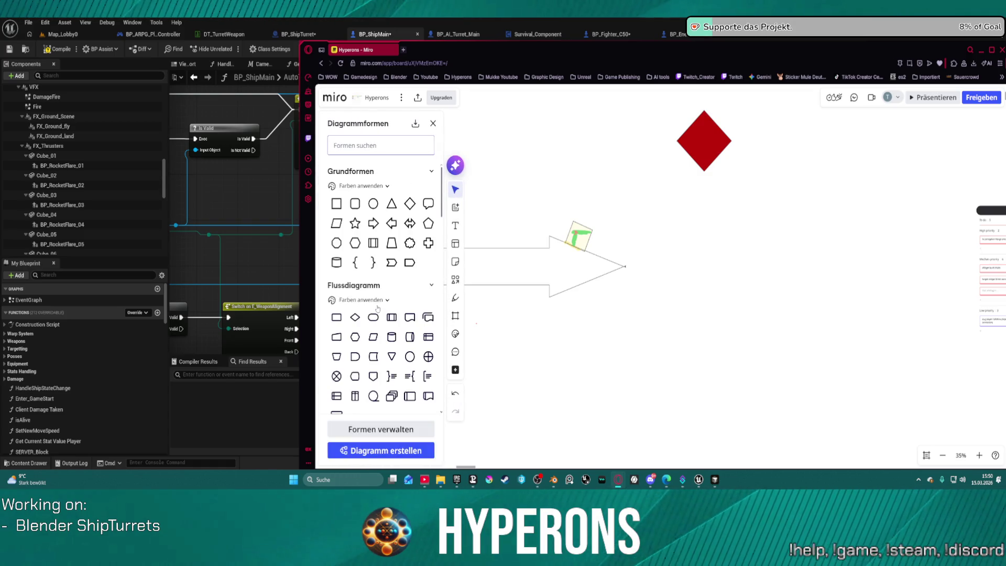
pyautogui.scroll(-10, 387, 259)
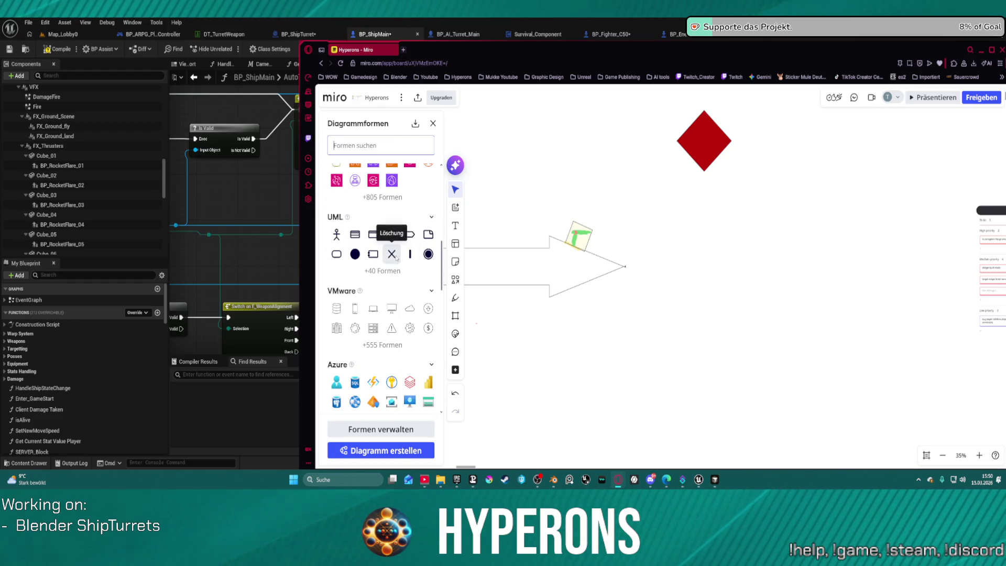
pyautogui.scroll(1, 394, 266)
pyautogui.scroll(-10, 398, 299)
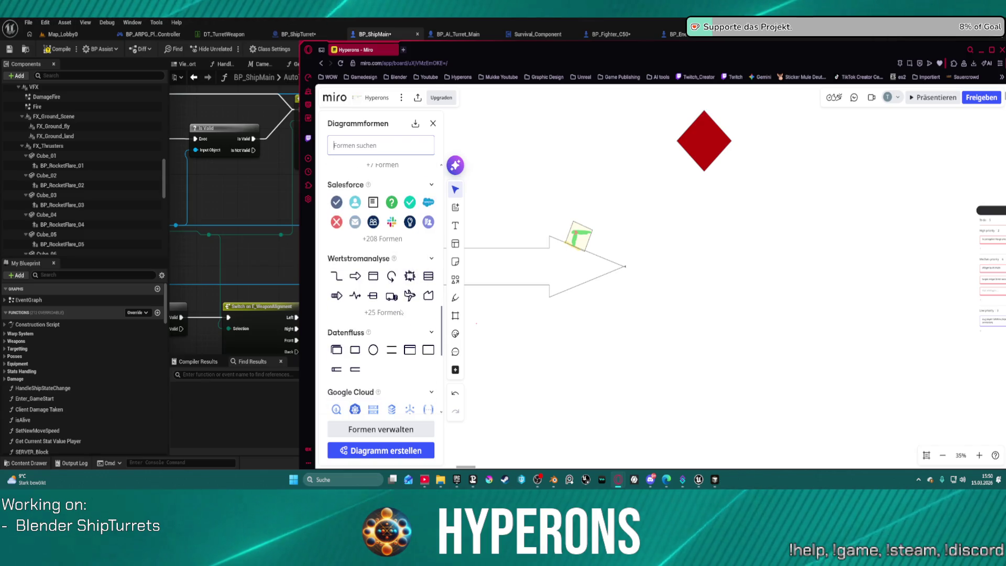
pyautogui.scroll(-5, 400, 309)
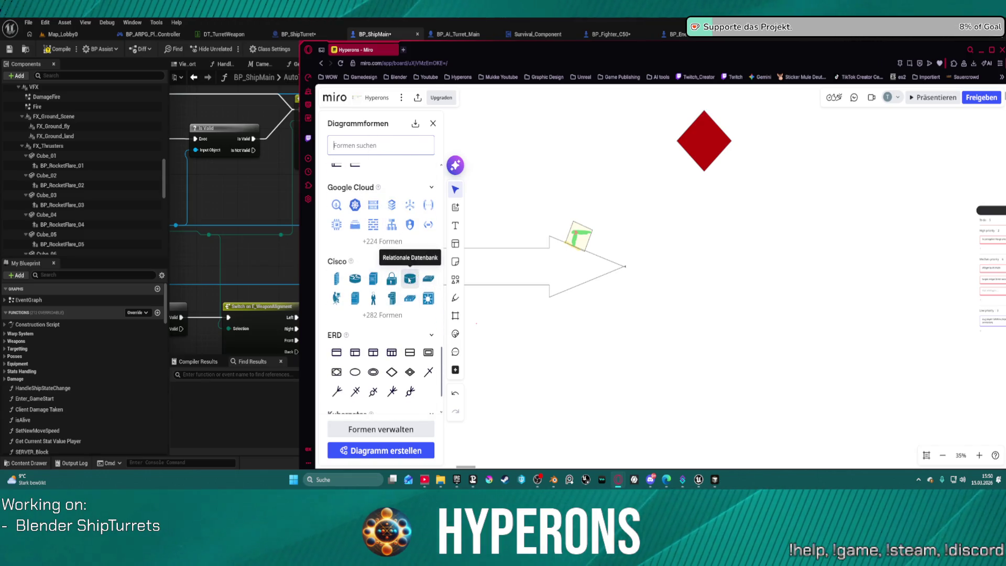
pyautogui.scroll(-1, 403, 273)
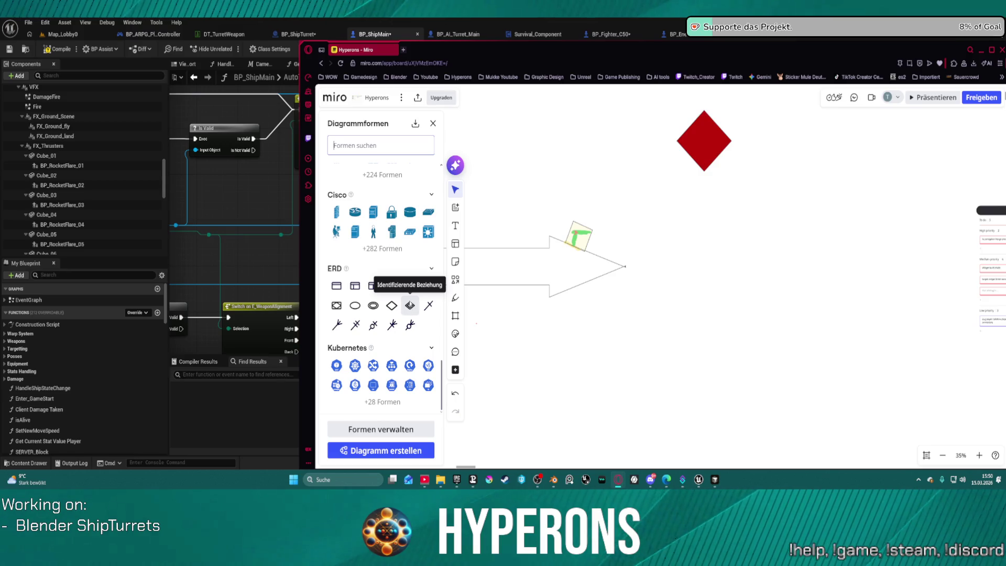
pyautogui.scroll(8, 397, 269)
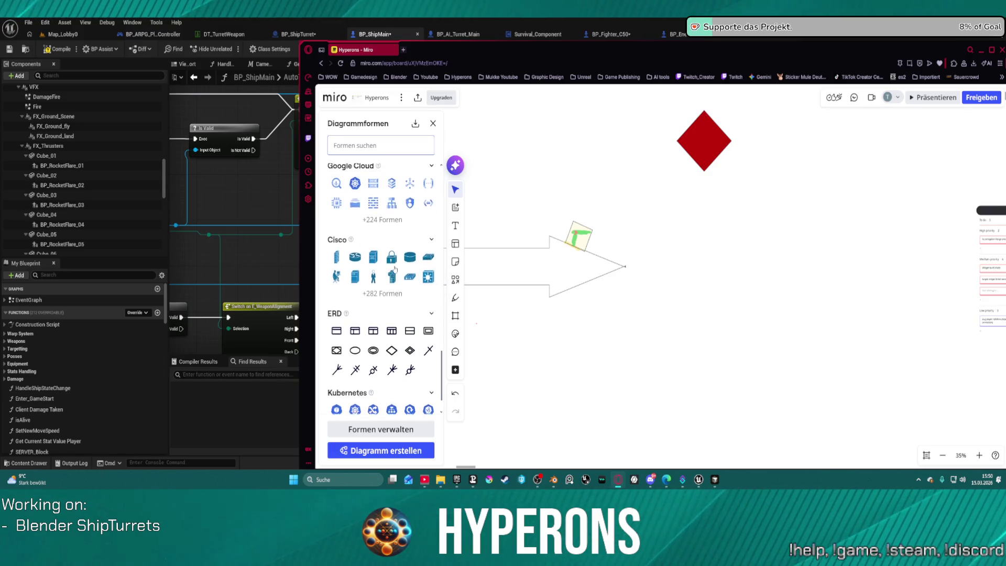
pyautogui.scroll(8, 402, 267)
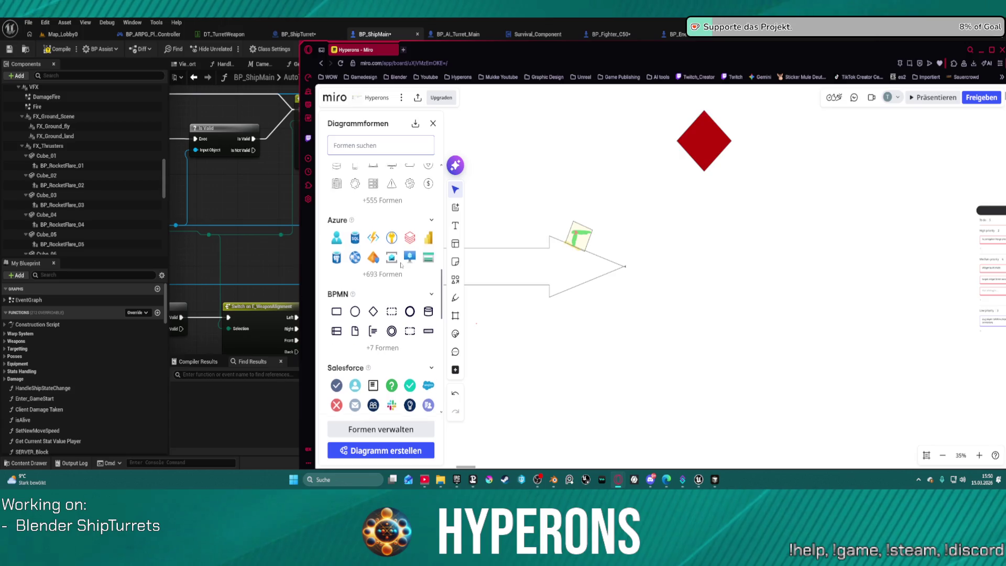
pyautogui.scroll(10, 414, 271)
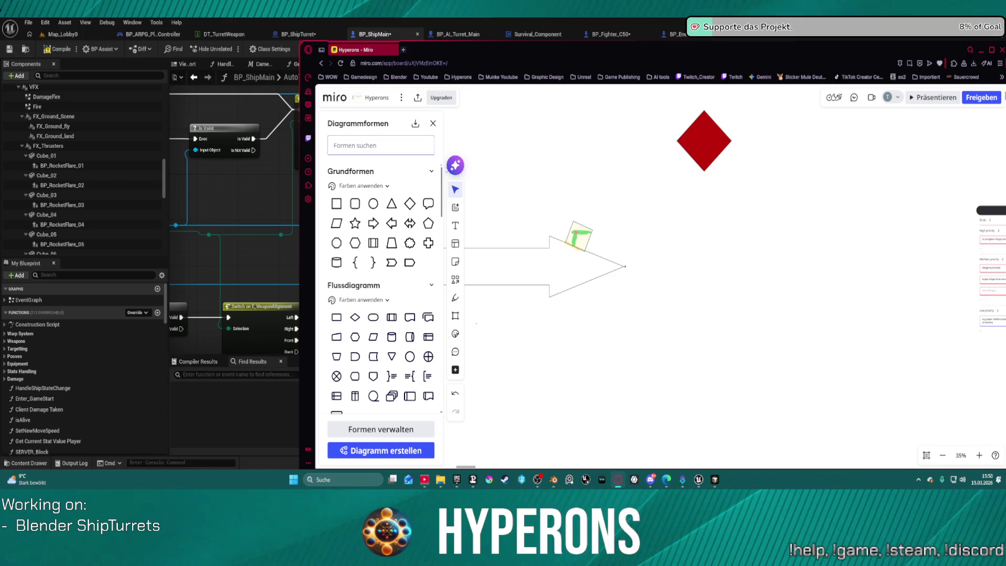
pyautogui.click(433, 125)
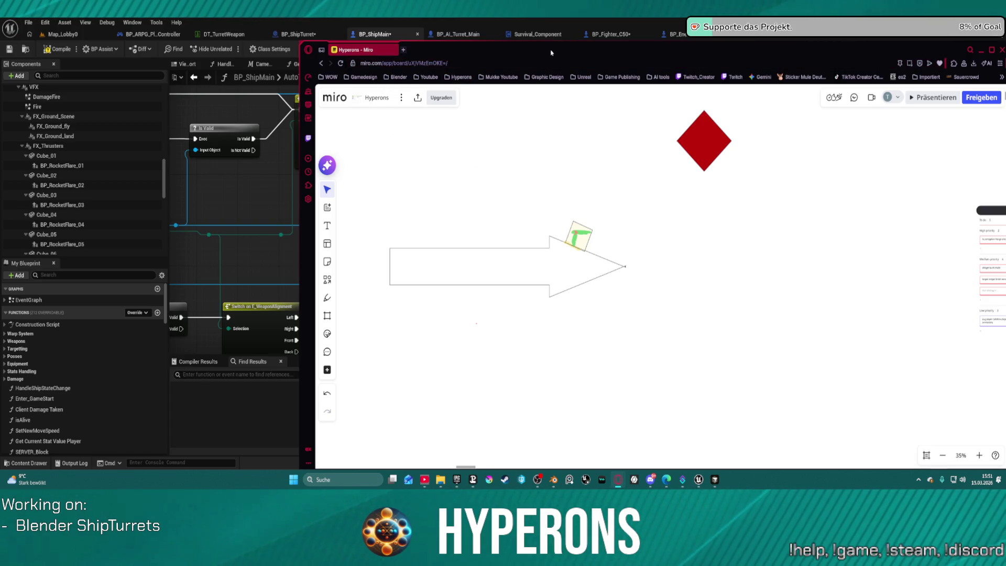
# Minimize the Miro browser window with Super+Down to reveal the Unreal blueprint graph
pyautogui.press('super+Down')
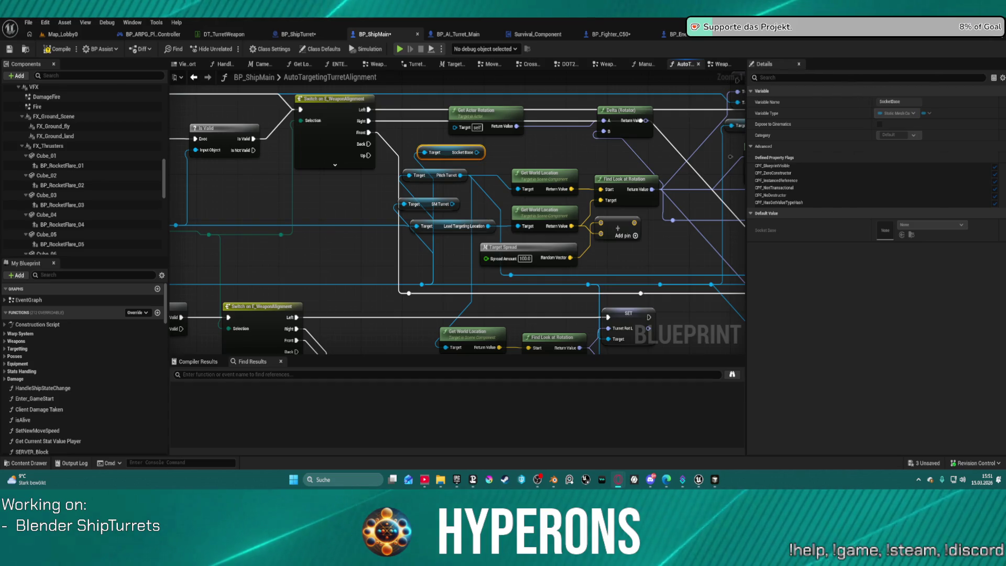
# Reposition Delta (Rotator) and Get Actor Rotation, then wire Find Look at Rotation's Return Value into Delta's B input
pyautogui.moveTo(587, 163); pyautogui.dragTo(496, 170)
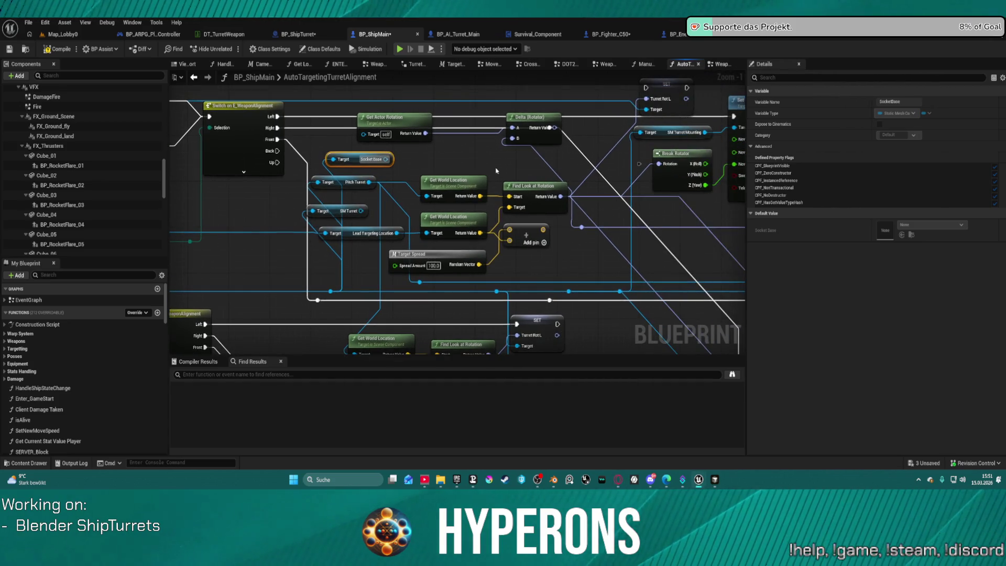
pyautogui.moveTo(528, 121); pyautogui.dragTo(563, 142)
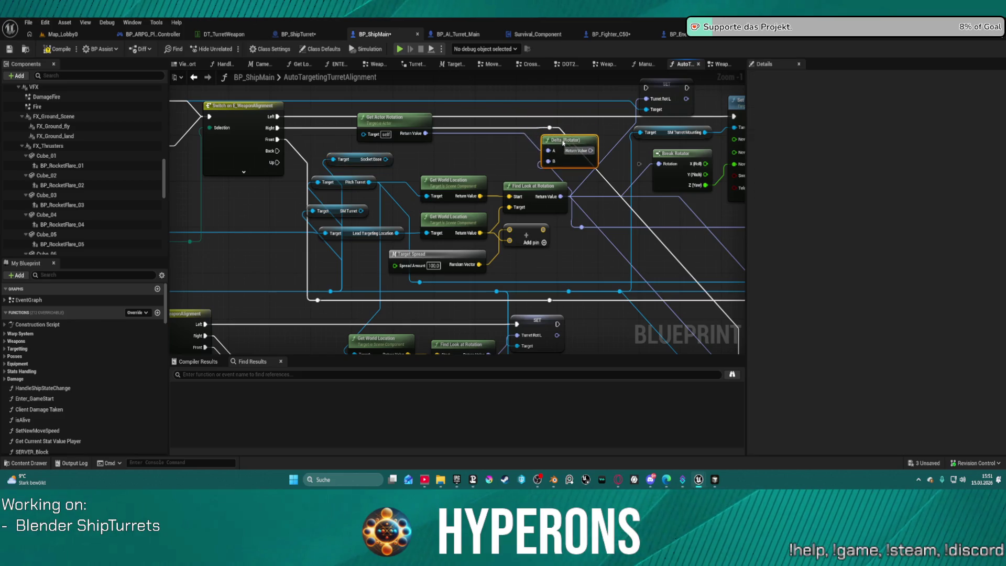
pyautogui.moveTo(400, 119); pyautogui.dragTo(482, 127)
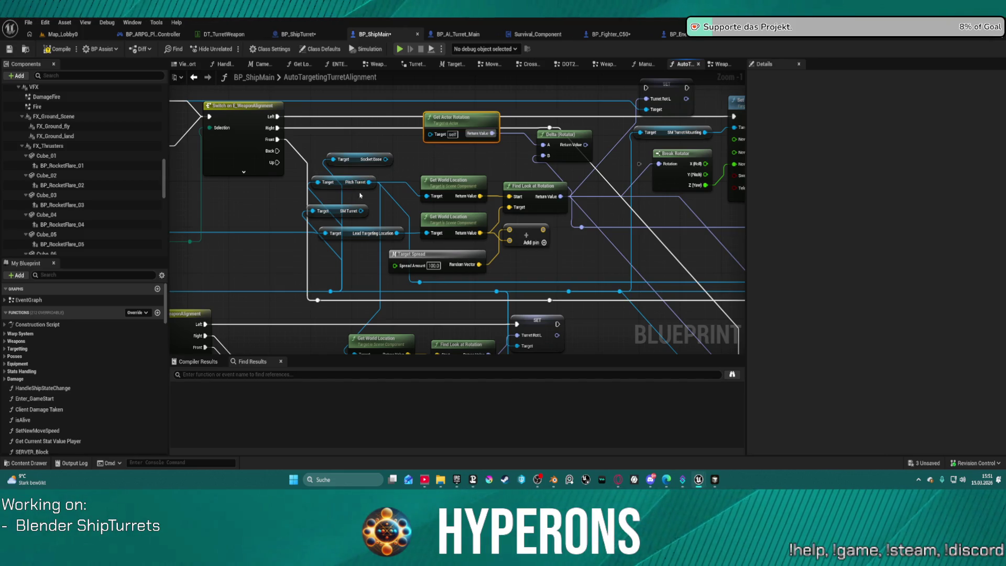
pyautogui.moveTo(561, 197); pyautogui.dragTo(562, 194)
pyautogui.moveTo(542, 158)
pyautogui.mouseDown()
pyautogui.moveTo(741, 152)
pyautogui.moveTo(482, 176)
pyautogui.moveTo(480, 166)
pyautogui.mouseUp()
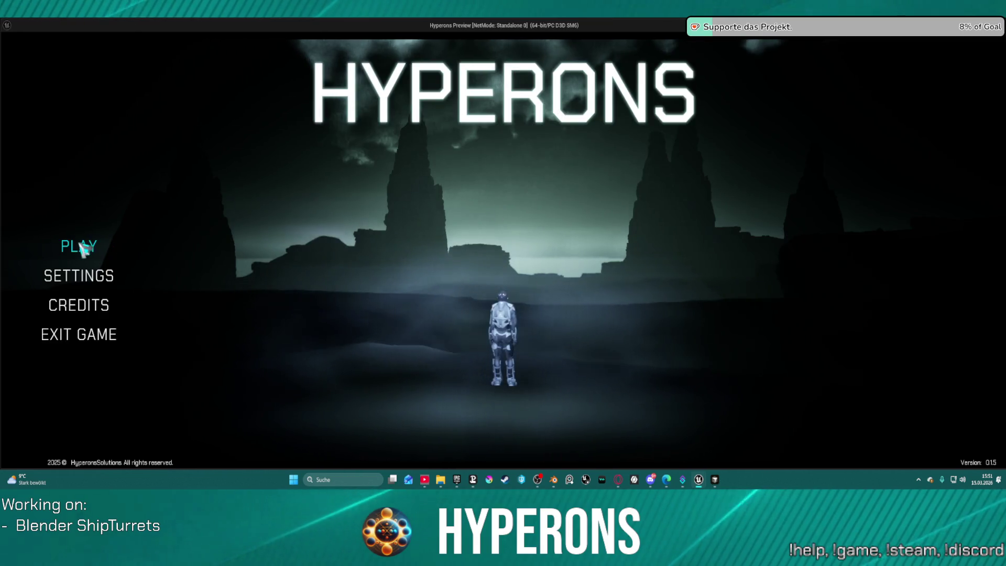
# Choose the HALLO character and start the game, loading into space at New Eden
pyautogui.click(70, 245)
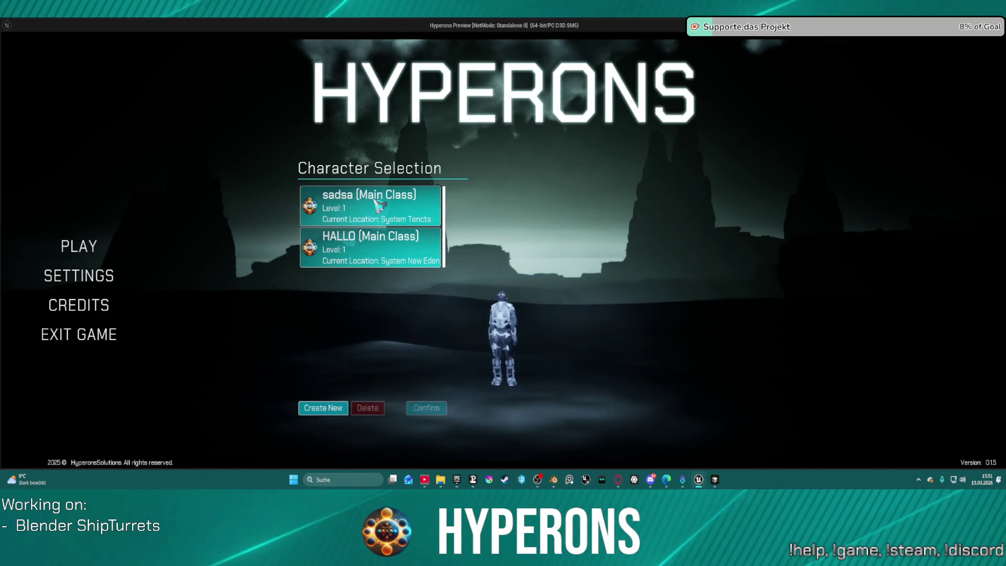
pyautogui.click(386, 262)
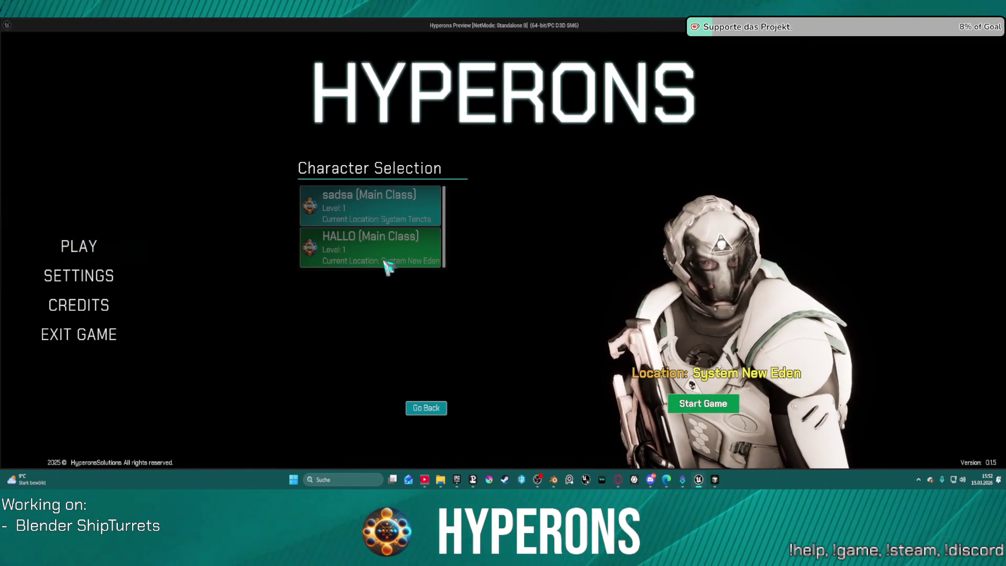
pyautogui.click(702, 411)
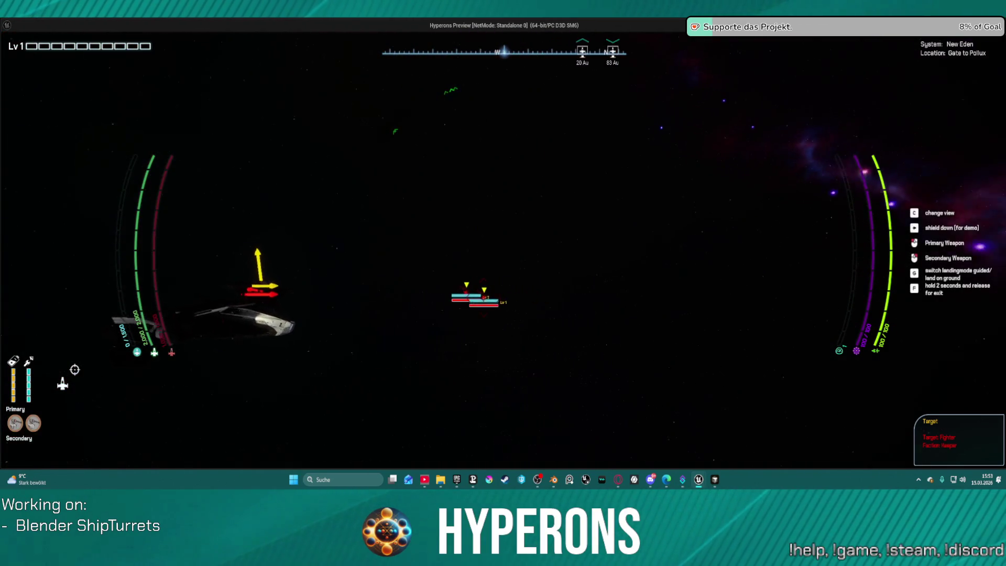
# Stop the play session, reconnect Find Look at Rotation to Delta B, and nudge Get Actor Rotation
pyautogui.hotkey('alt', 'Tab')
pyautogui.press('Escape')
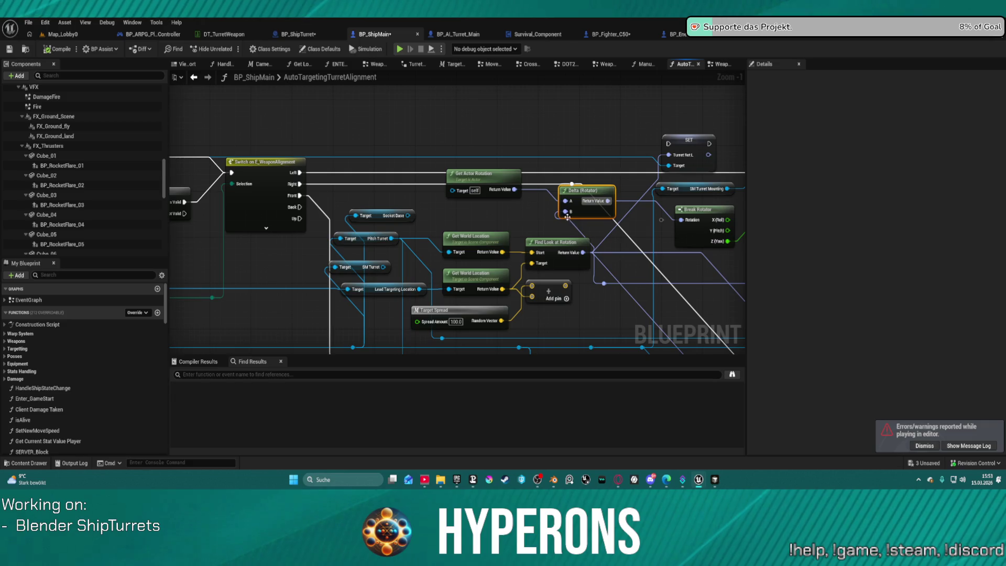
pyautogui.moveTo(566, 216); pyautogui.dragTo(566, 216)
pyautogui.moveTo(583, 252); pyautogui.dragTo(583, 227)
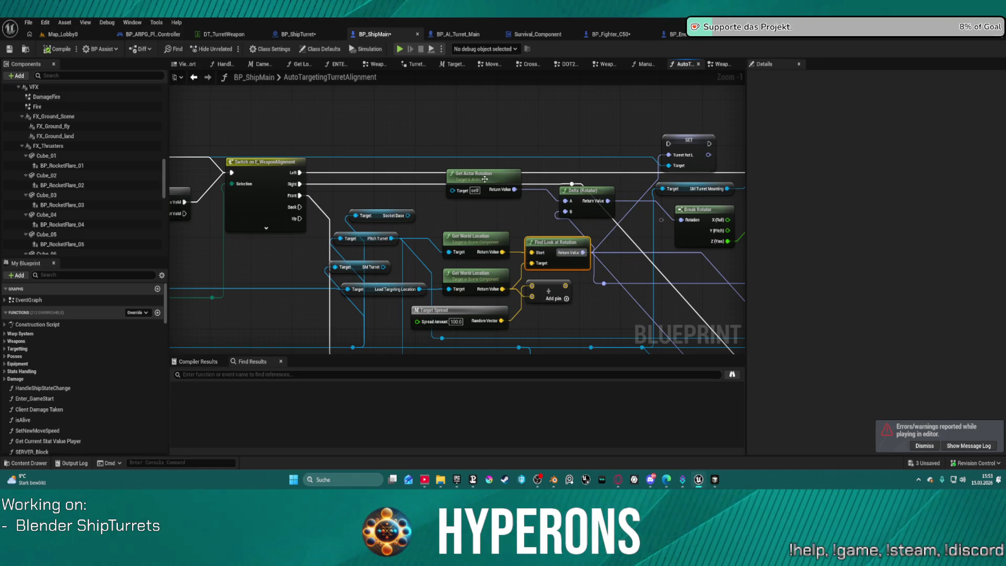
pyautogui.moveTo(485, 179); pyautogui.dragTo(472, 190)
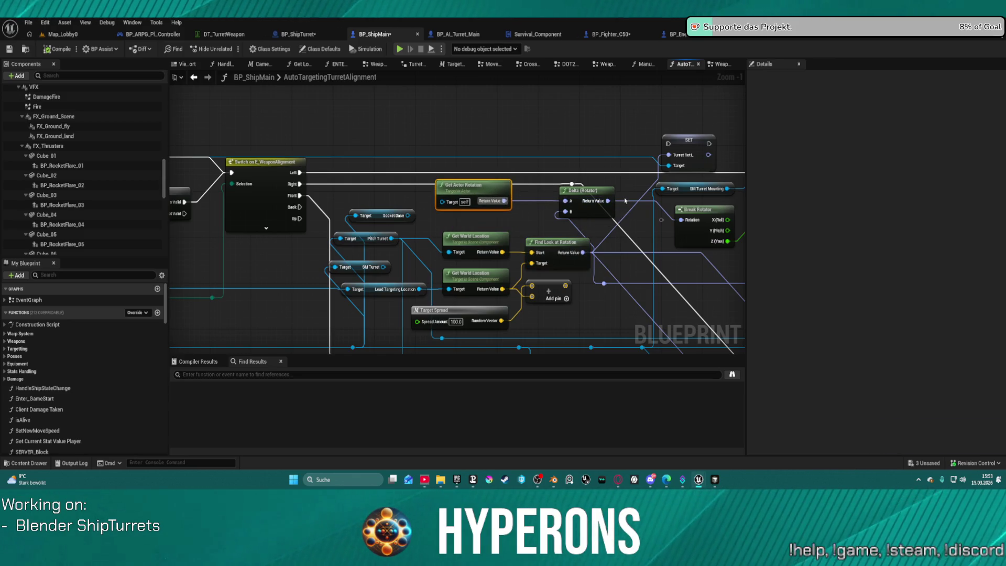
pyautogui.moveTo(606, 200); pyautogui.dragTo(601, 174)
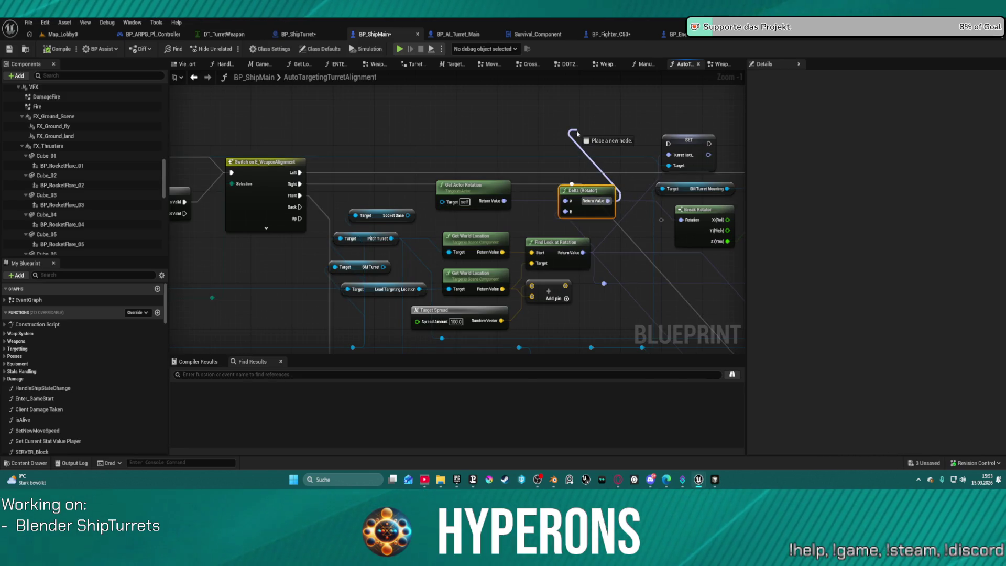
# Add a Print String node after the Switch's Left case
pyautogui.moveTo(578, 134); pyautogui.dragTo(577, 135)
pyautogui.write('print')
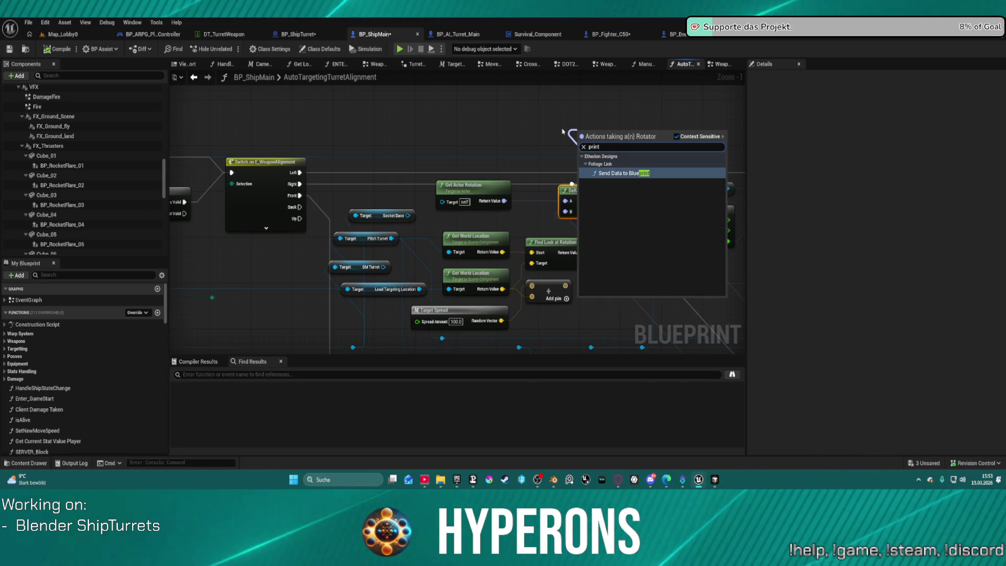
pyautogui.click(563, 132)
pyautogui.moveTo(299, 173)
pyautogui.mouseDown()
pyautogui.moveTo(327, 177)
pyautogui.moveTo(457, 112)
pyautogui.mouseUp()
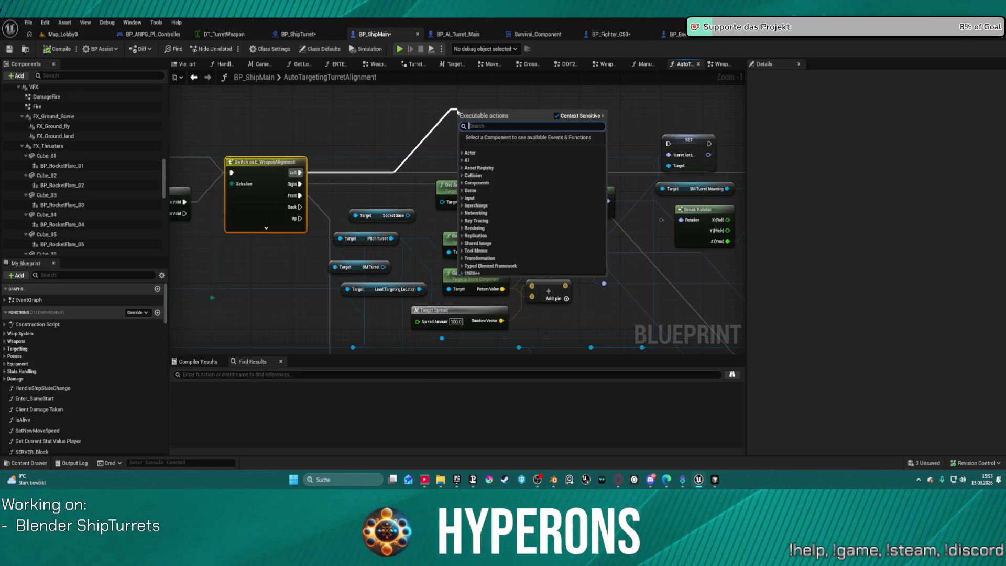
pyautogui.write('print')
pyautogui.scroll(-1, 482, 115)
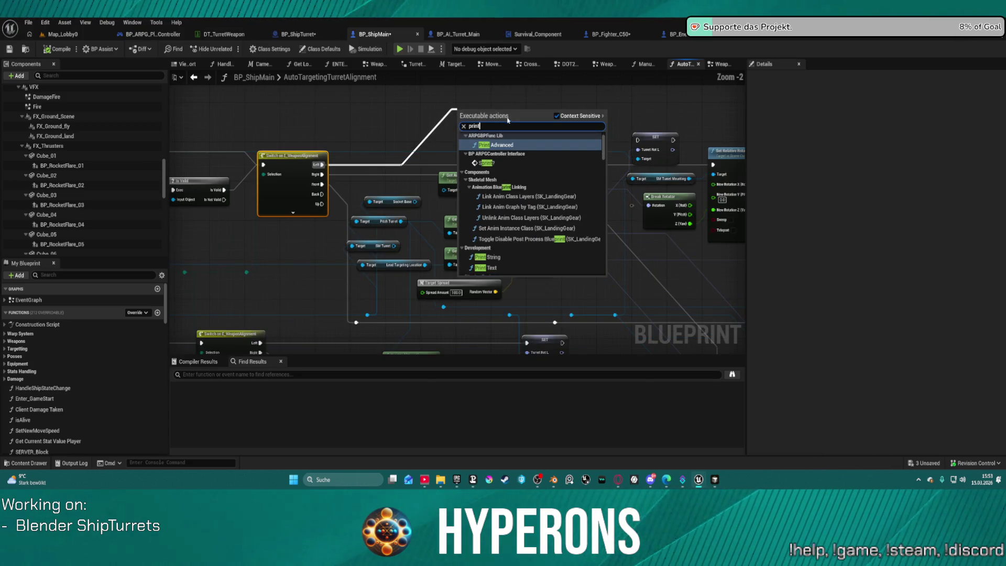
pyautogui.click(501, 256)
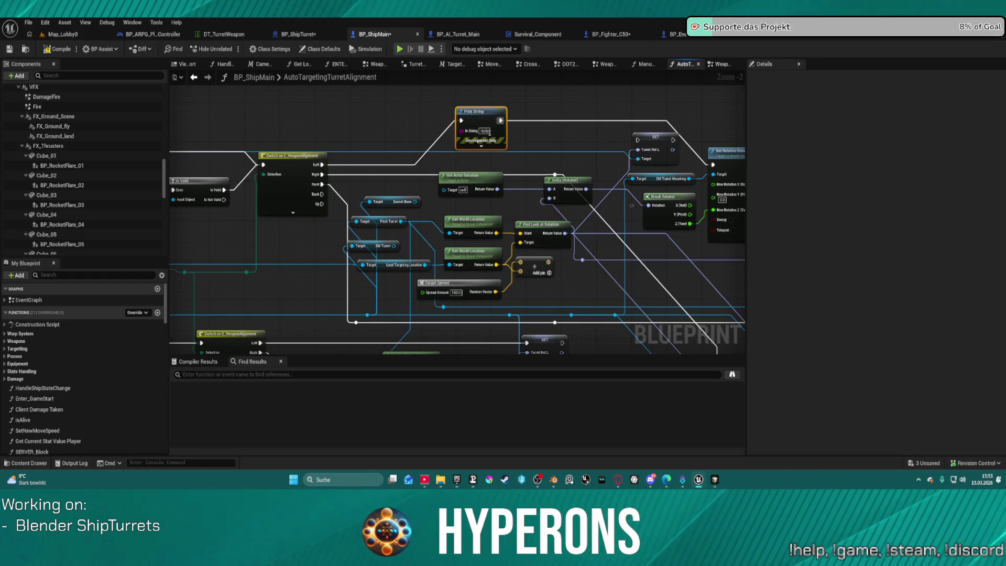
# Wire Delta (Rotator)'s result into Print String's In String and compile the blueprint
pyautogui.moveTo(586, 188); pyautogui.dragTo(595, 174)
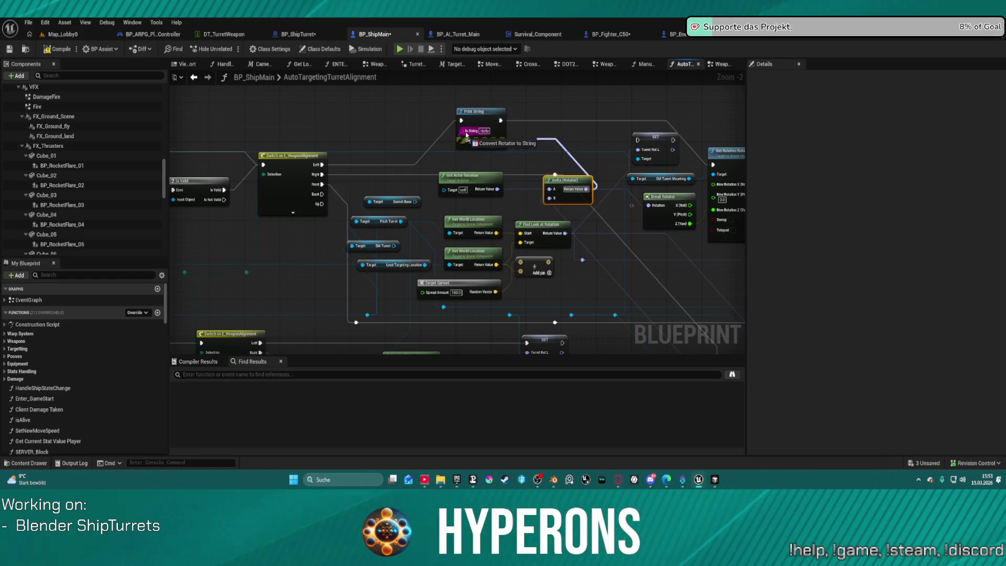
pyautogui.moveTo(460, 133); pyautogui.dragTo(461, 131)
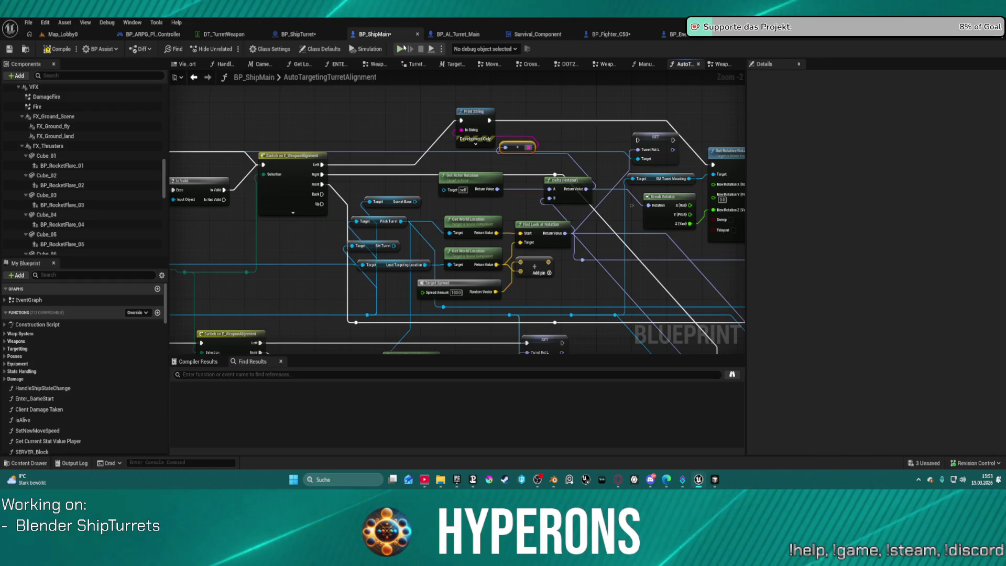
pyautogui.press('F7')
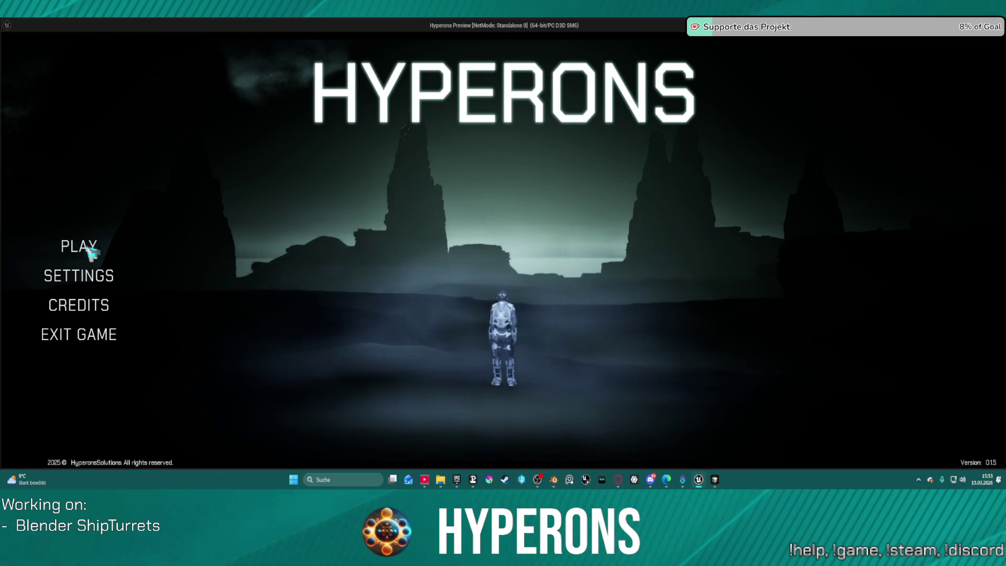
# Relaunch the game as the HALLO character and load into space
pyautogui.click(86, 248)
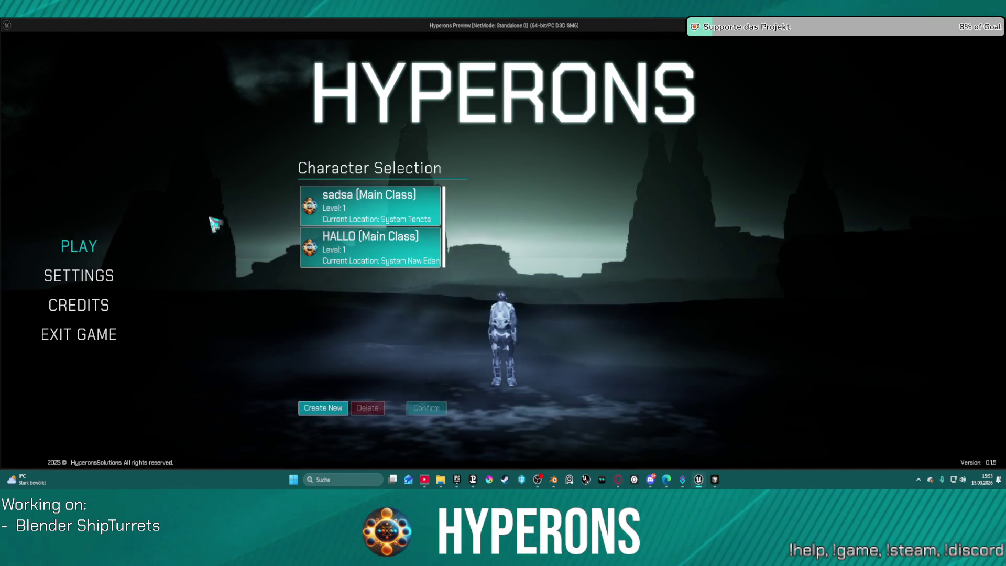
pyautogui.click(372, 254)
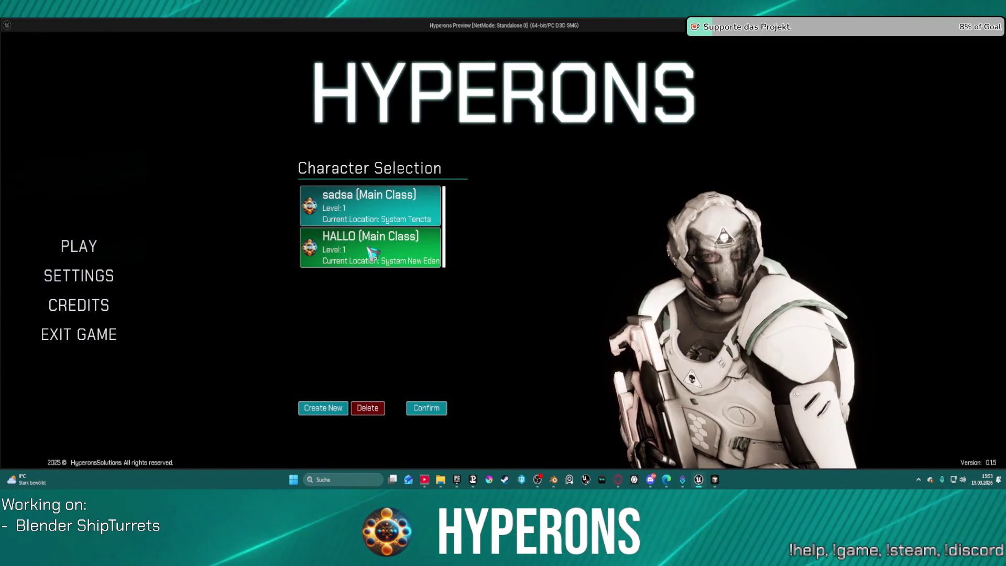
pyautogui.click(427, 407)
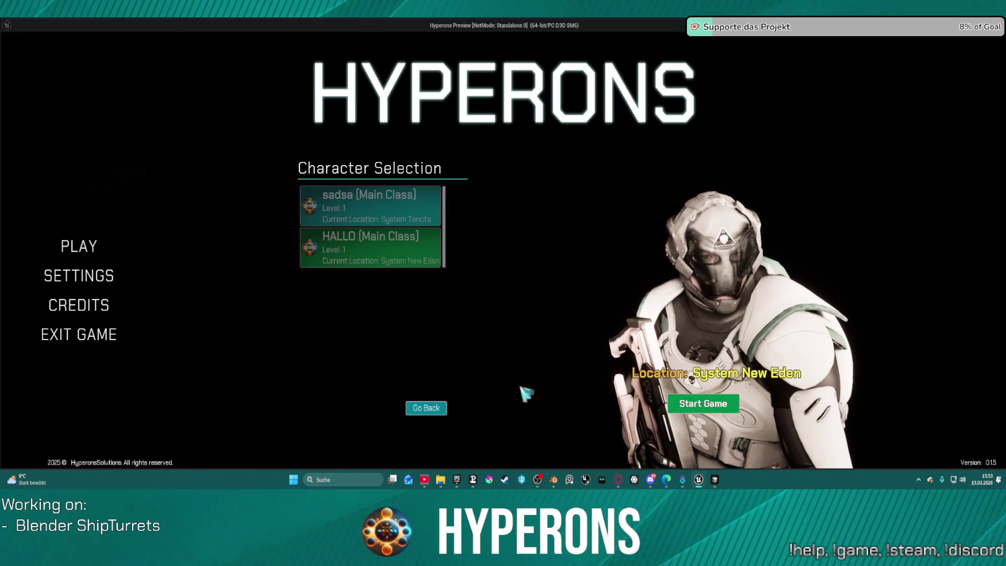
pyautogui.click(721, 401)
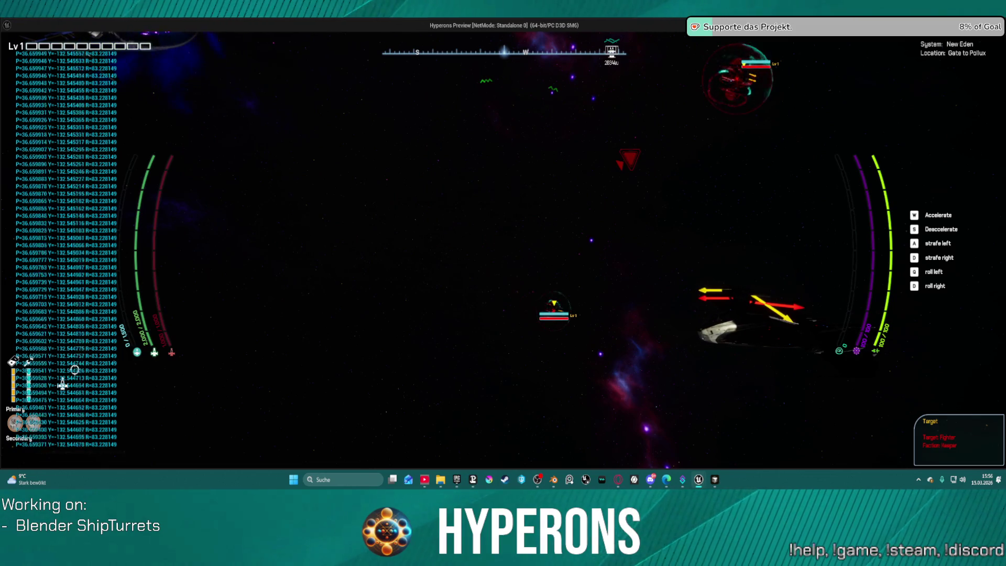
# Accelerate with W and use S to pitch and turn toward the enemy fighters
pyautogui.press('w')
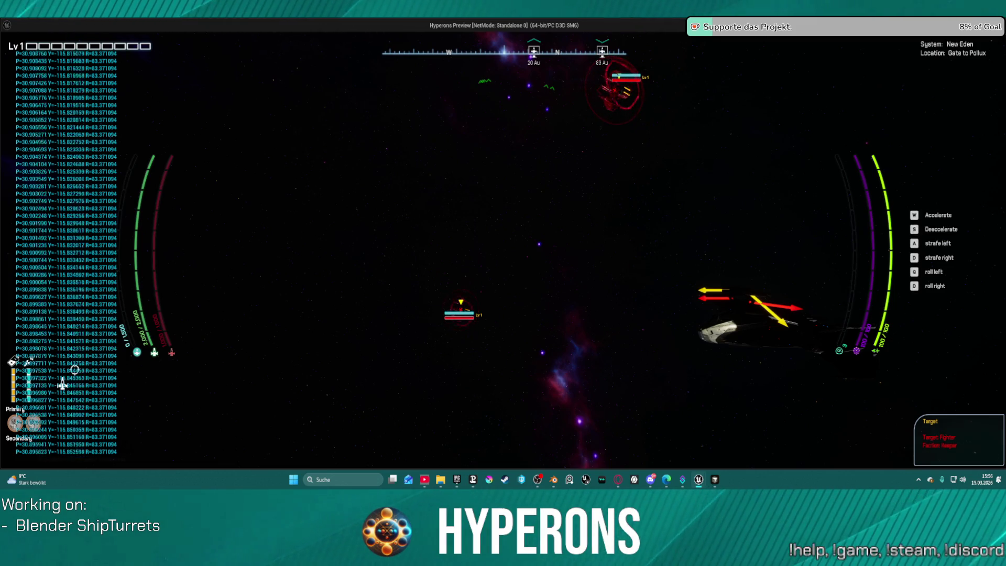
pyautogui.press('s')
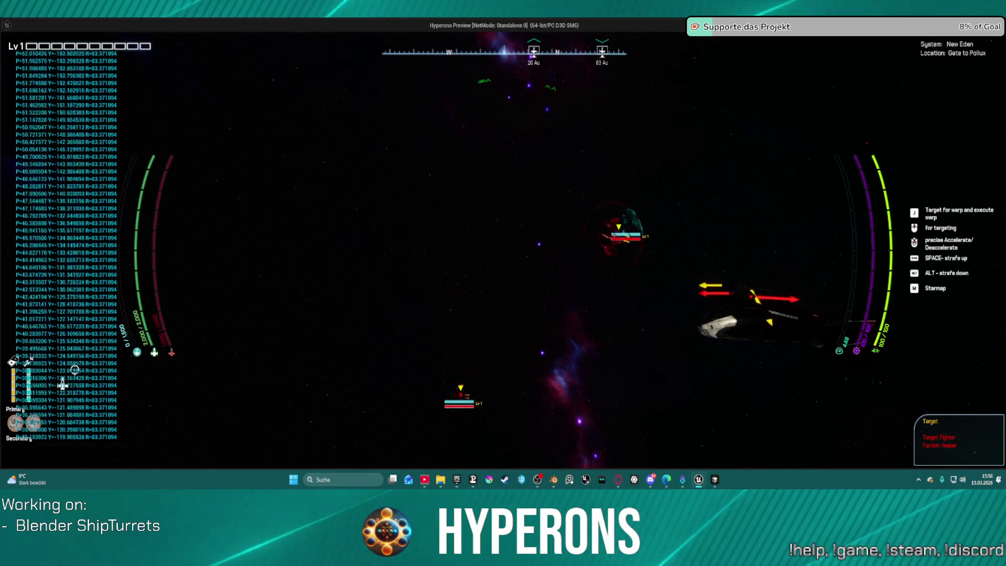
pyautogui.press('s')
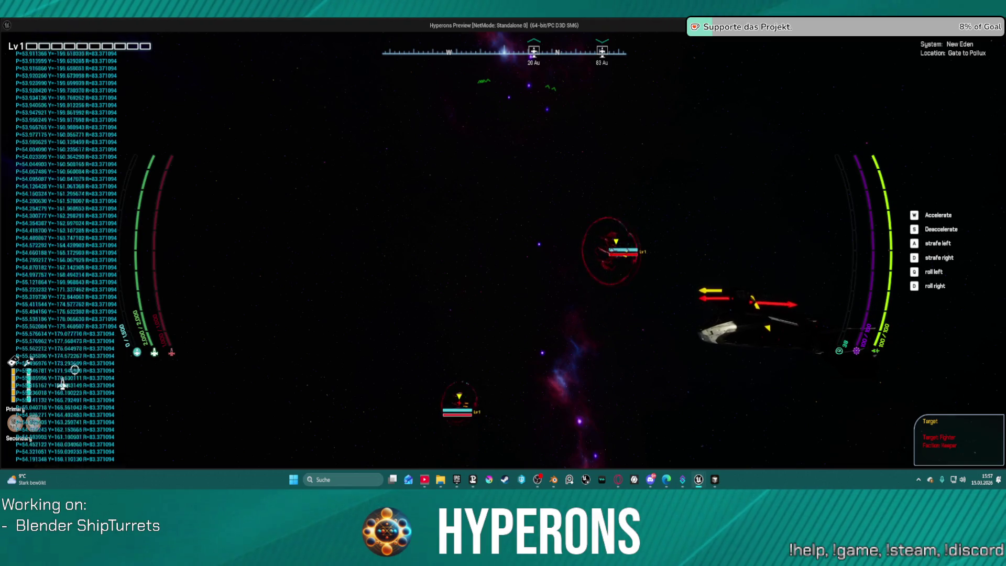
# Accelerate the ship and capture a screenshot of the ship and turret area
pyautogui.press('w')
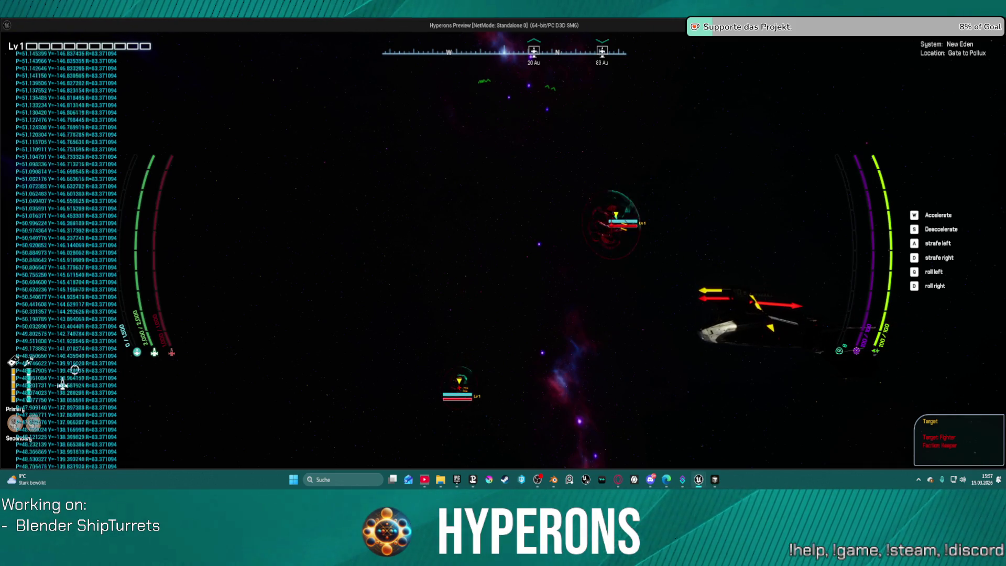
pyautogui.press('super+shift+s')
pyautogui.moveTo(522, 152)
pyautogui.mouseDown()
pyautogui.moveTo(734, 343)
pyautogui.moveTo(844, 392)
pyautogui.mouseUp()
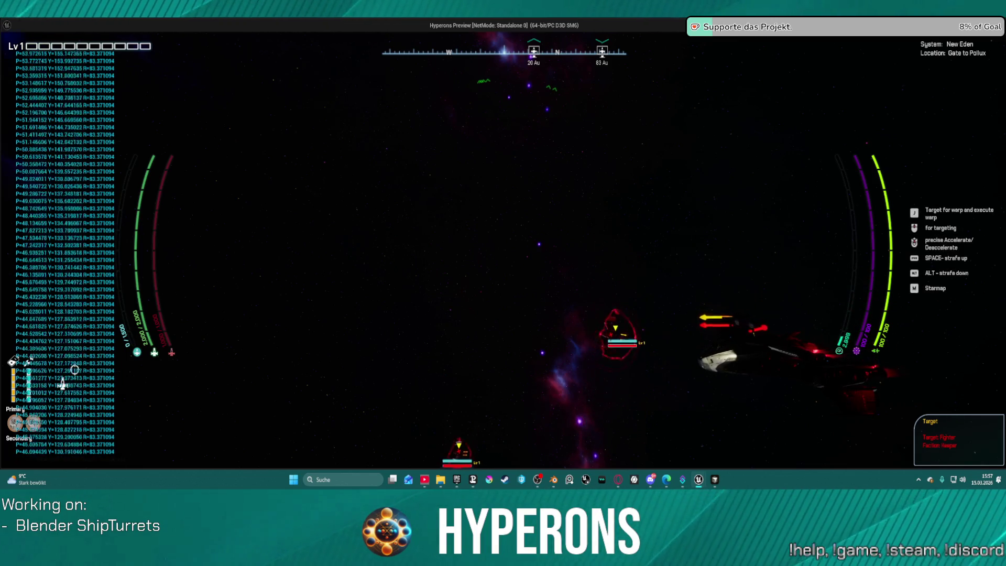
# Speed back toward the enemy fighters, then switch back to the BP_ShipMain blueprint editor
pyautogui.press('F1')
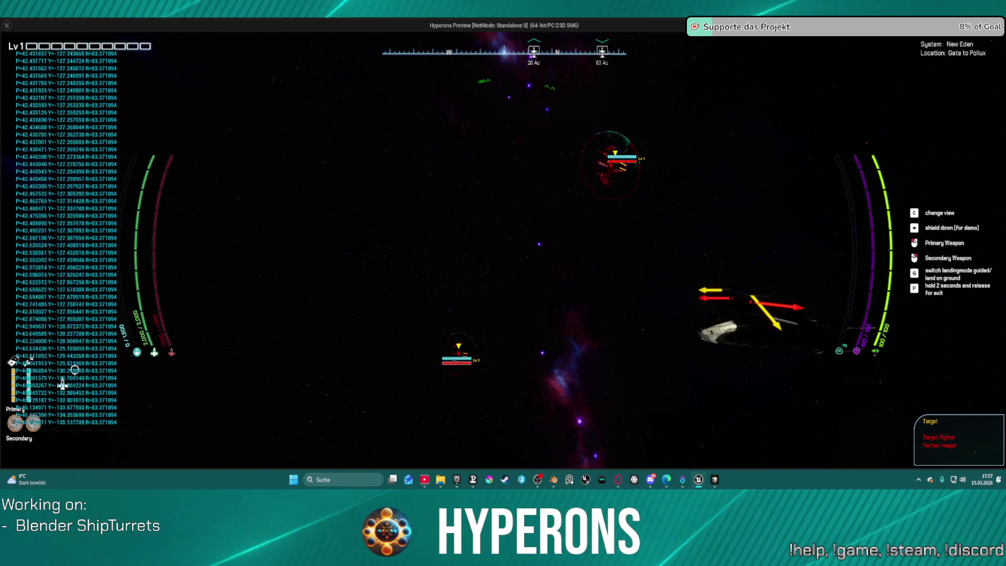
pyautogui.press('w')
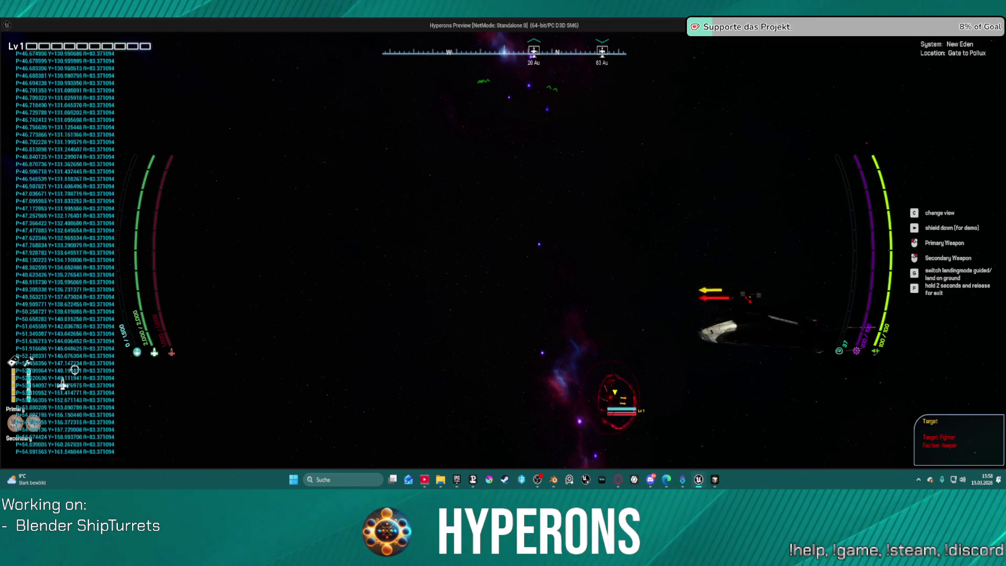
pyautogui.press('w')
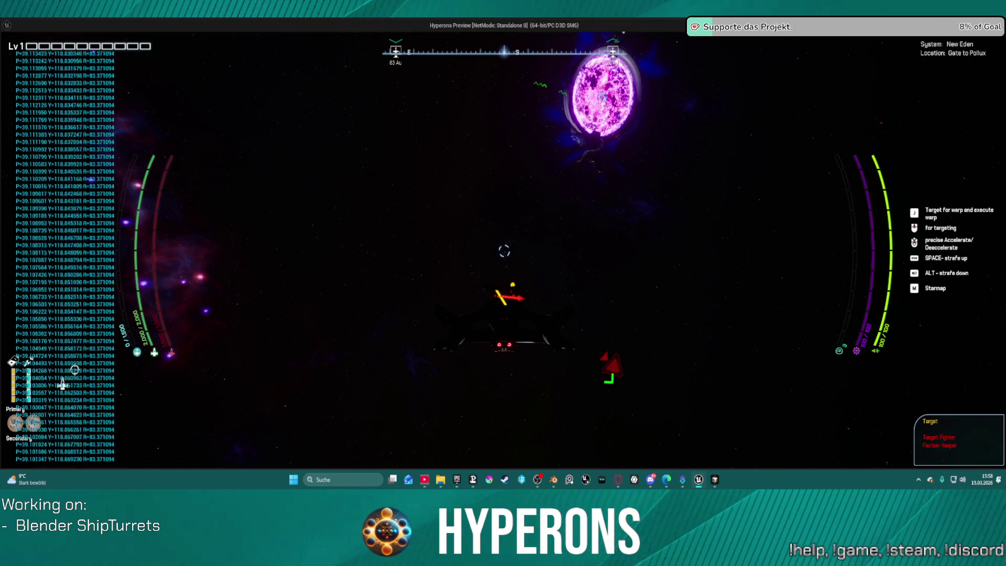
pyautogui.hotkey('alt', 'Tab')
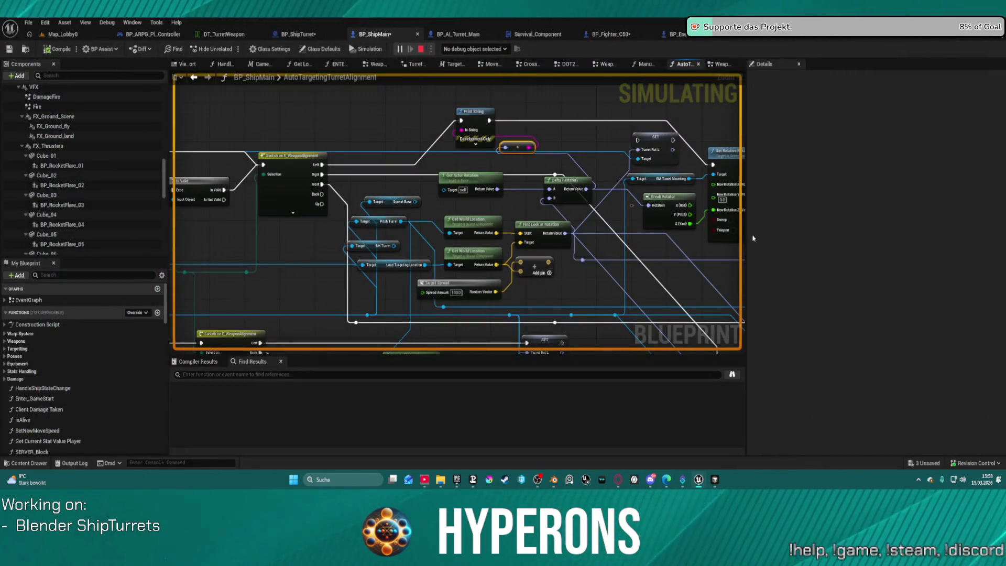
# Stop the play session and open the Delta (Rotator) node's C++ source in Visual Studio
pyautogui.press('Escape')
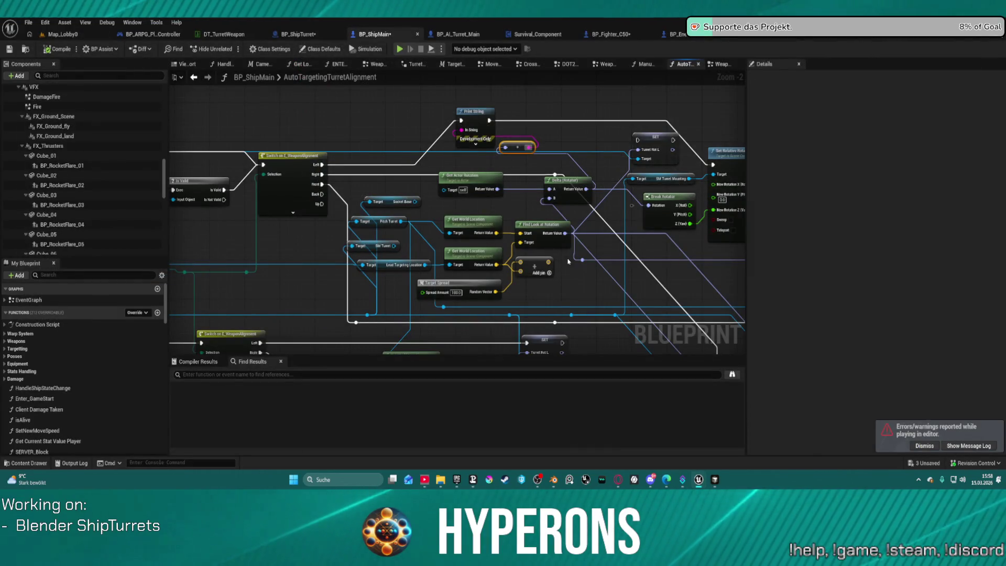
pyautogui.moveTo(484, 210); pyautogui.dragTo(350, 144)
pyautogui.moveTo(487, 214); pyautogui.dragTo(512, 238)
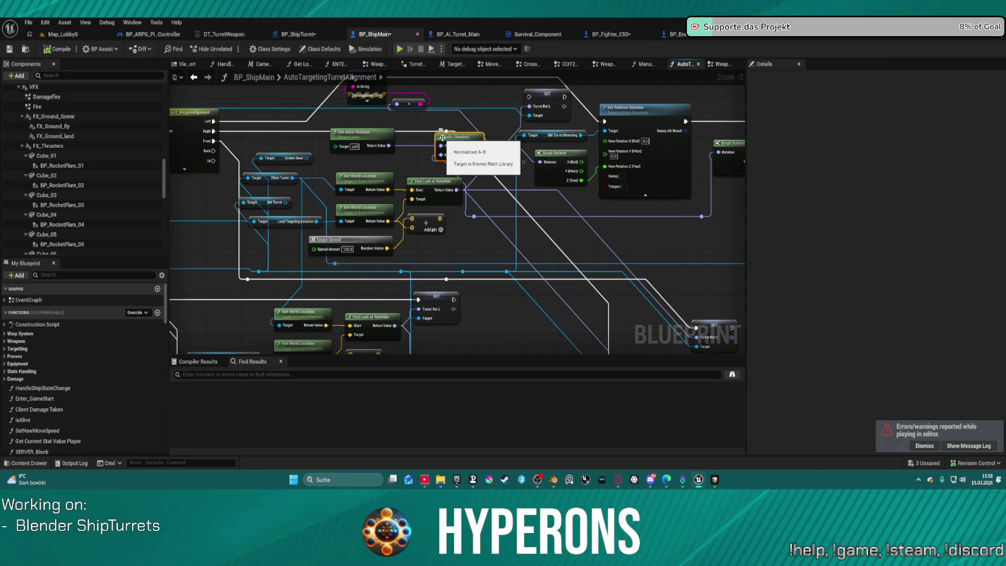
pyautogui.doubleClick(443, 138)
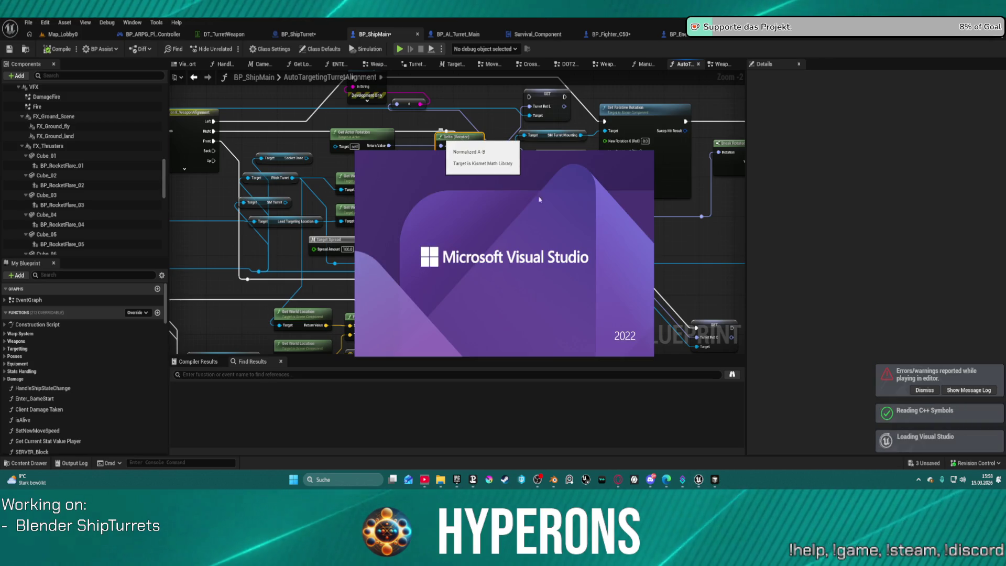
# Dismiss the play-session errors toast and bring up KismetMathLibrary.cpp, closing the sign-in prompt
pyautogui.click(926, 390)
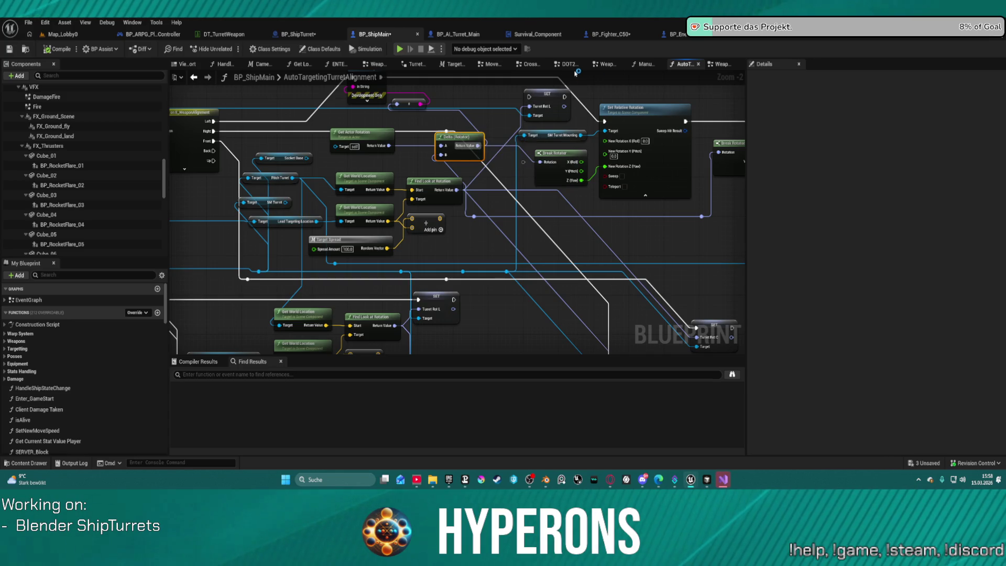
pyautogui.moveTo(723, 480)
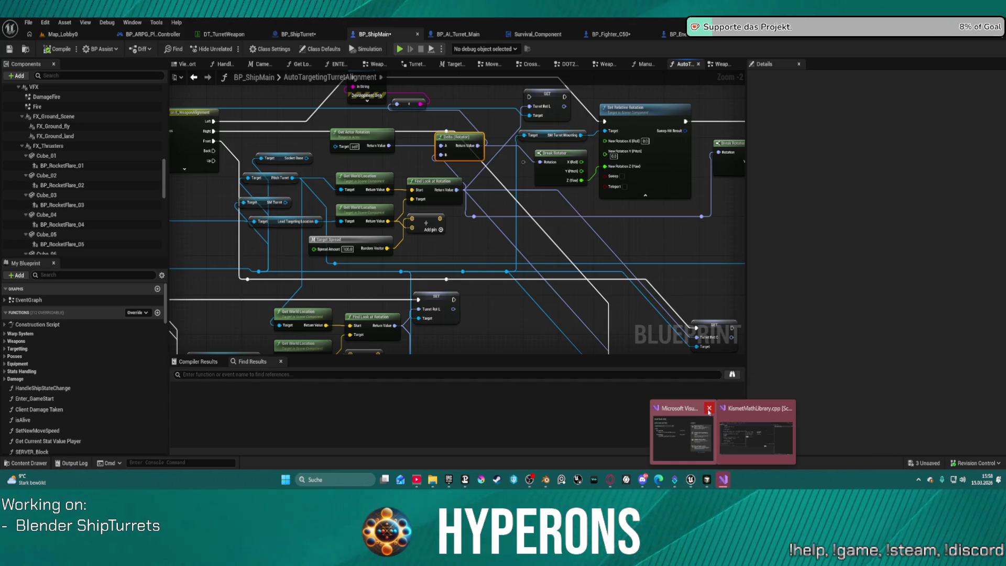
pyautogui.click(752, 411)
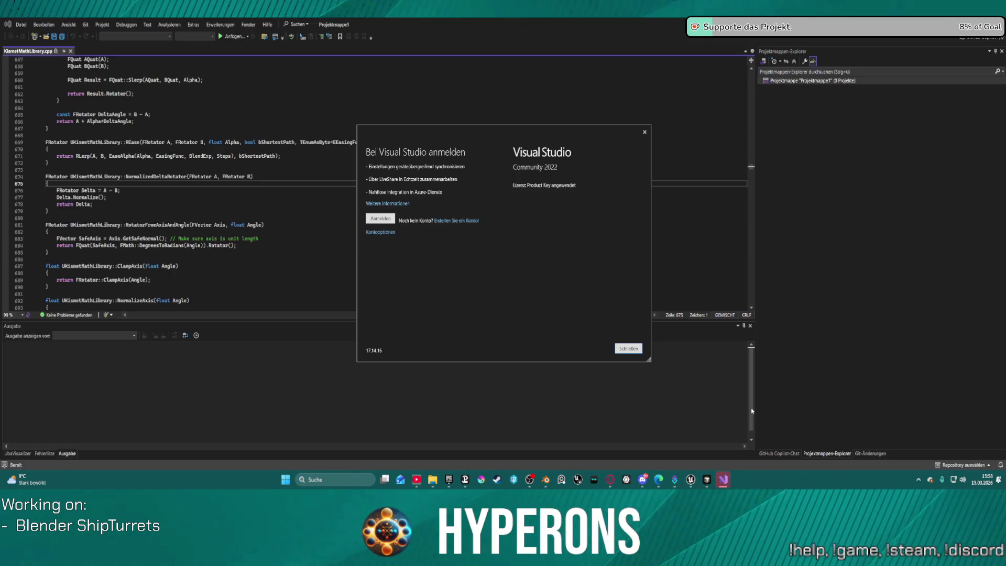
pyautogui.click(646, 131)
# Scroll through NormalizedDeltaRotator in KismetMathLibrary.cpp, then close Visual Studio
pyautogui.scroll(-5, 333, 264)
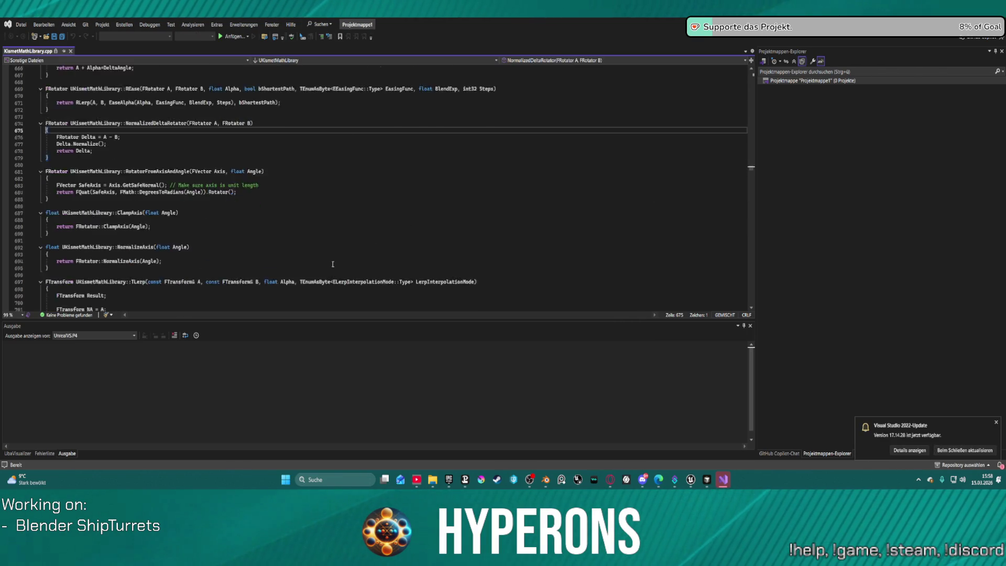
pyautogui.scroll(-3, 333, 264)
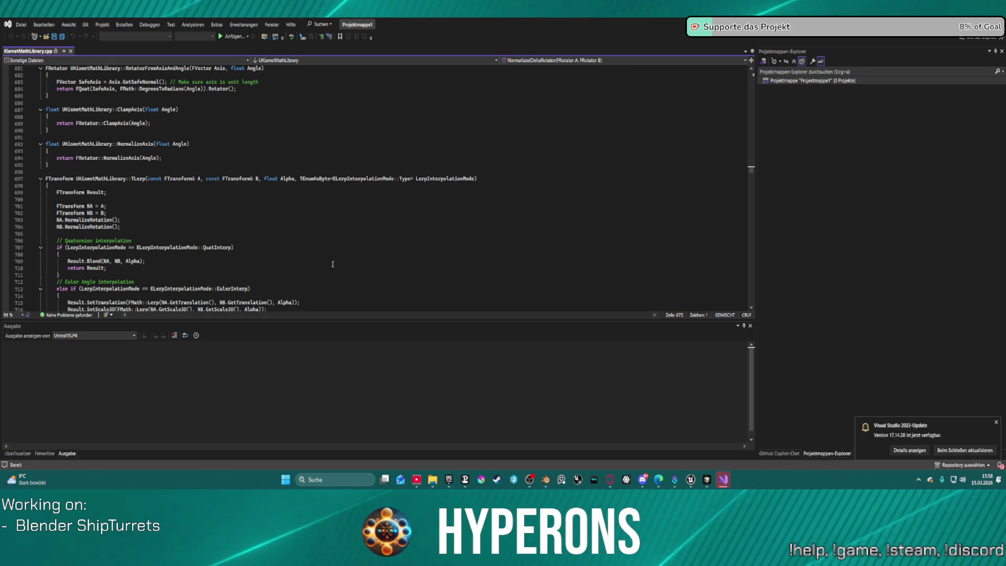
pyautogui.scroll(-6, 333, 264)
pyautogui.scroll(-2, 333, 264)
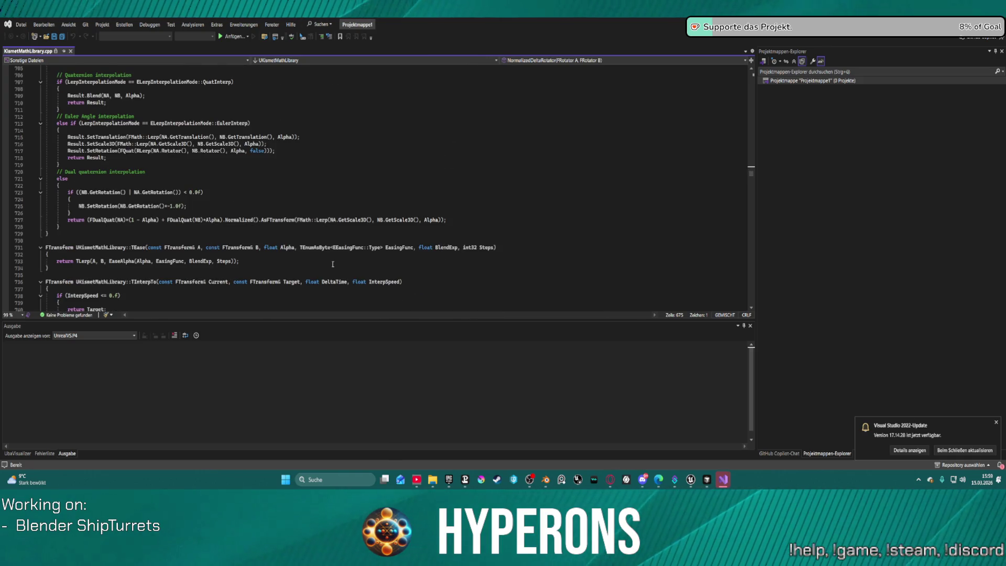
pyautogui.scroll(-15, 332, 264)
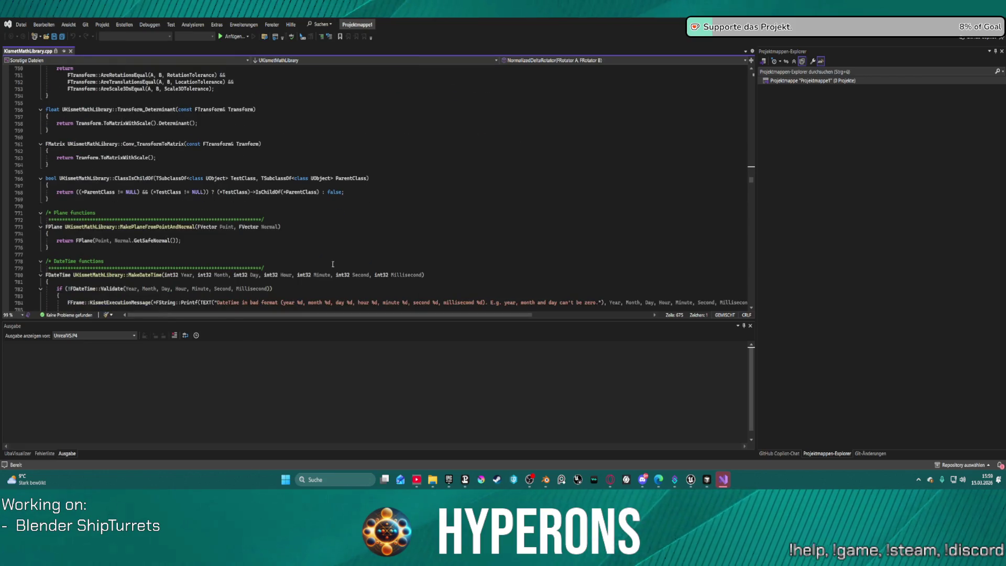
pyautogui.scroll(-12, 333, 264)
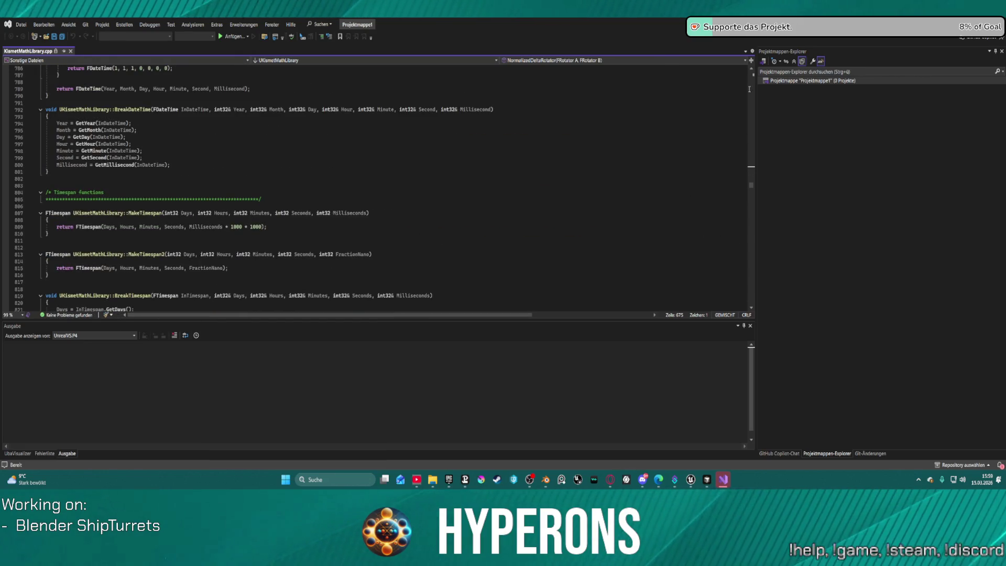
pyautogui.hotkey('alt', 'F4')
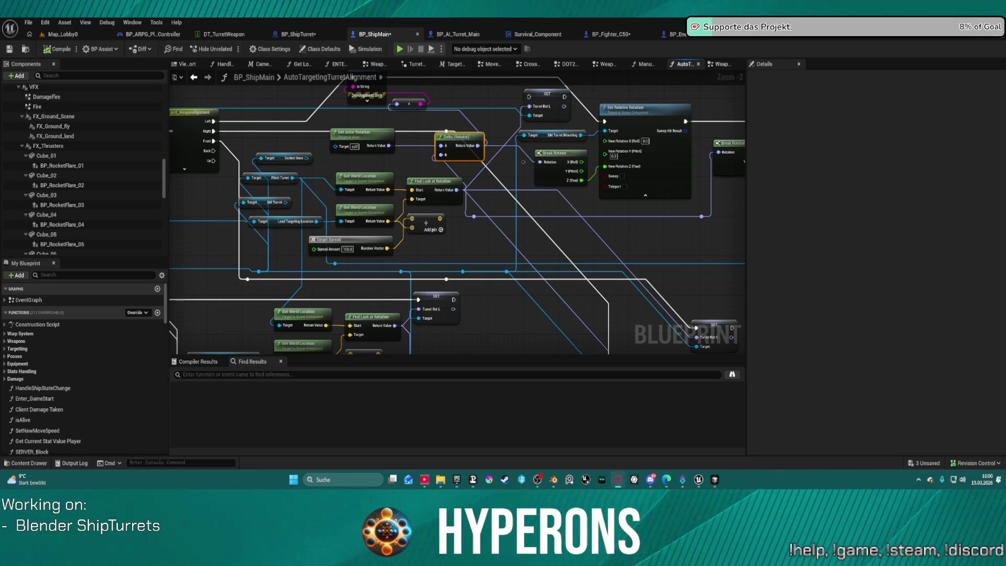
# On the Miro board, try a connector off the arrow's top edge, then delete it
pyautogui.hotkey('alt', 'Tab')
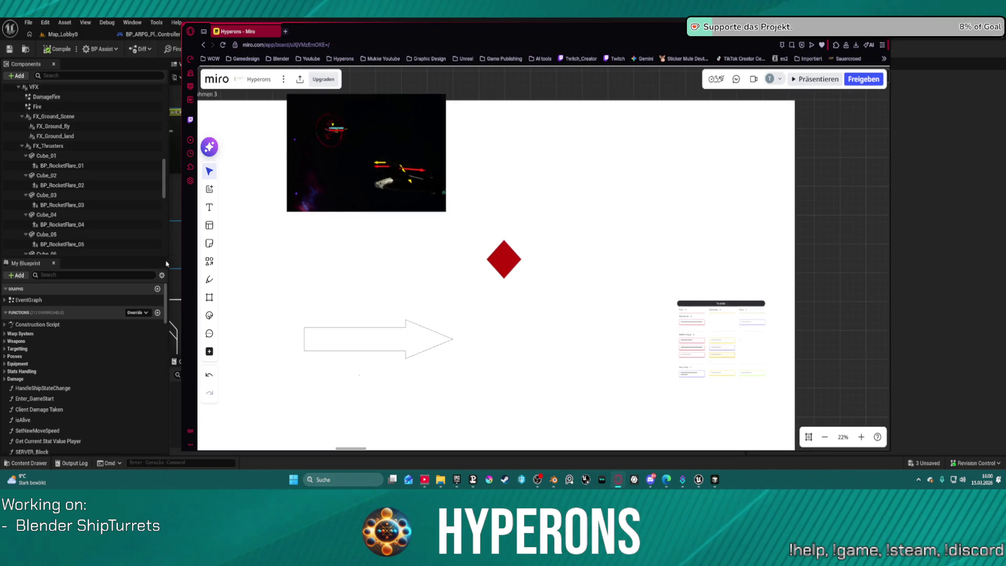
pyautogui.click(209, 260)
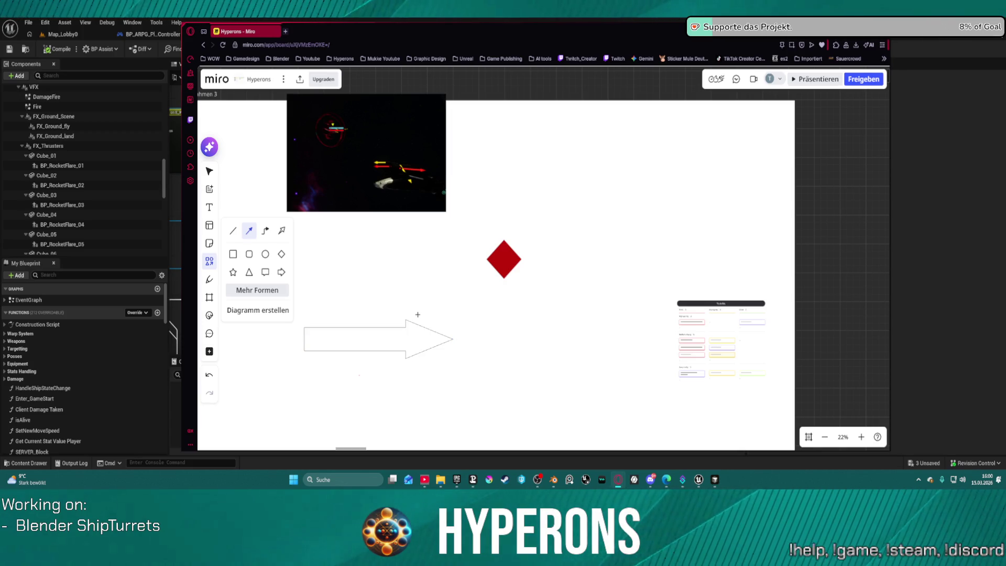
pyautogui.moveTo(418, 316); pyautogui.dragTo(433, 308)
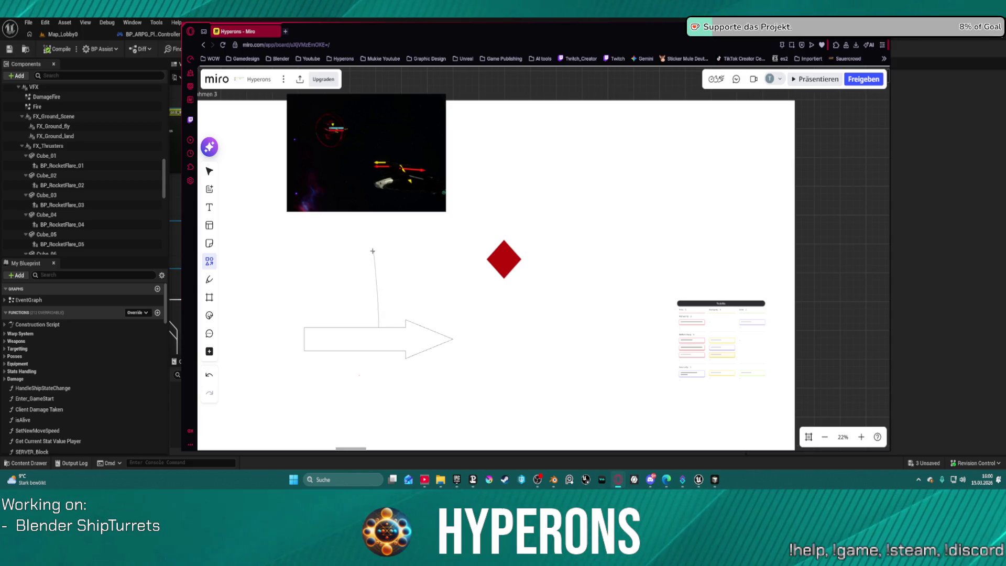
pyautogui.moveTo(373, 251); pyautogui.dragTo(373, 252)
pyautogui.scroll(2, 434, 308)
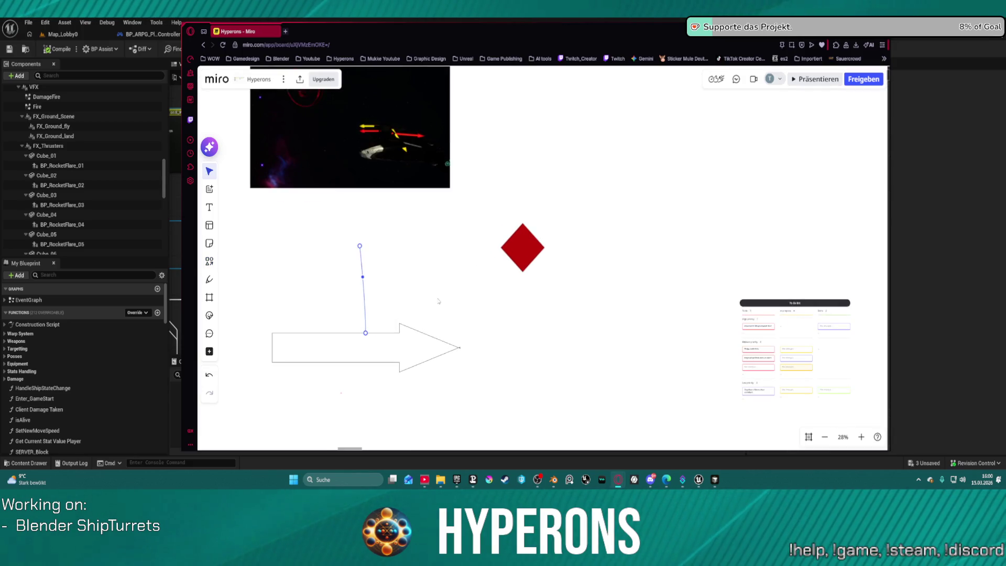
pyautogui.click(363, 278)
pyautogui.press('Delete')
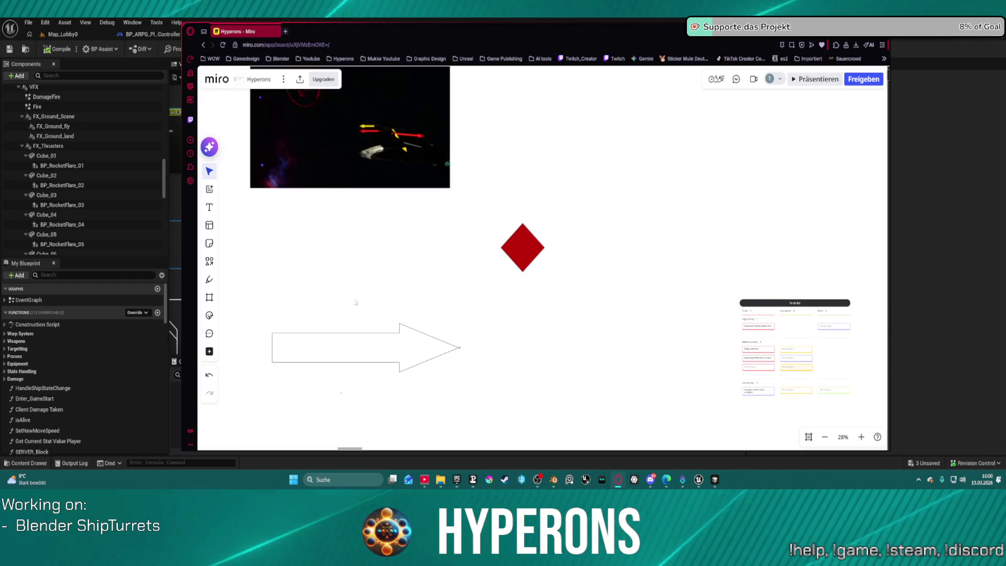
# Draw a straight diagonal line with an arrowhead near the red diamond and move it toward the arrow tip
pyautogui.click(209, 261)
pyautogui.click(256, 241)
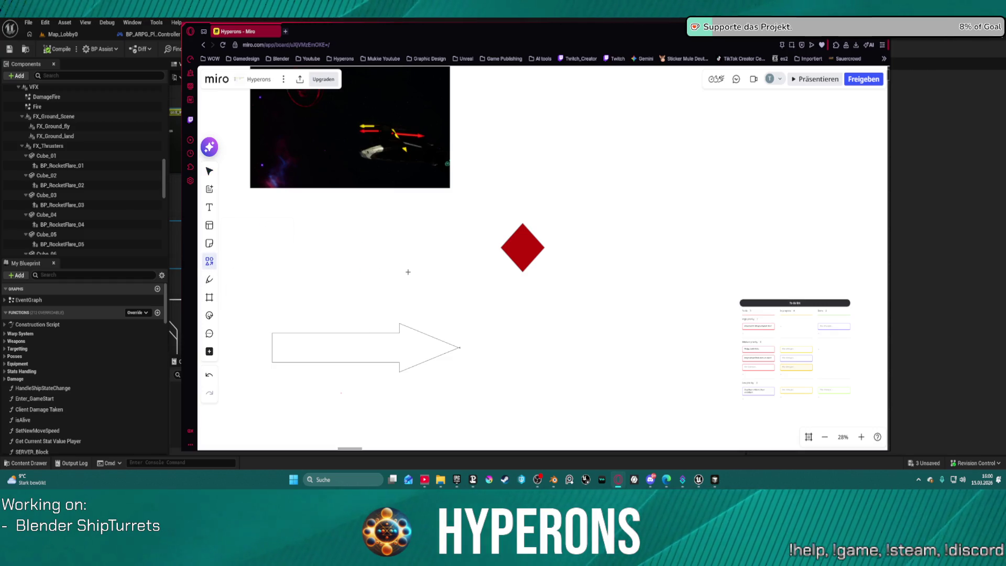
pyautogui.moveTo(408, 274); pyautogui.dragTo(439, 231)
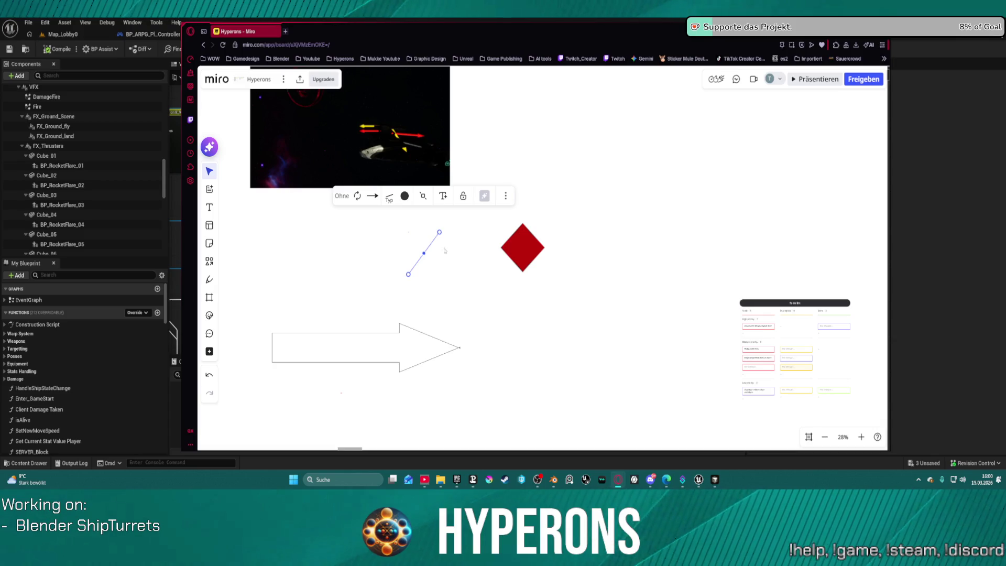
pyautogui.click(375, 199)
pyautogui.click(372, 237)
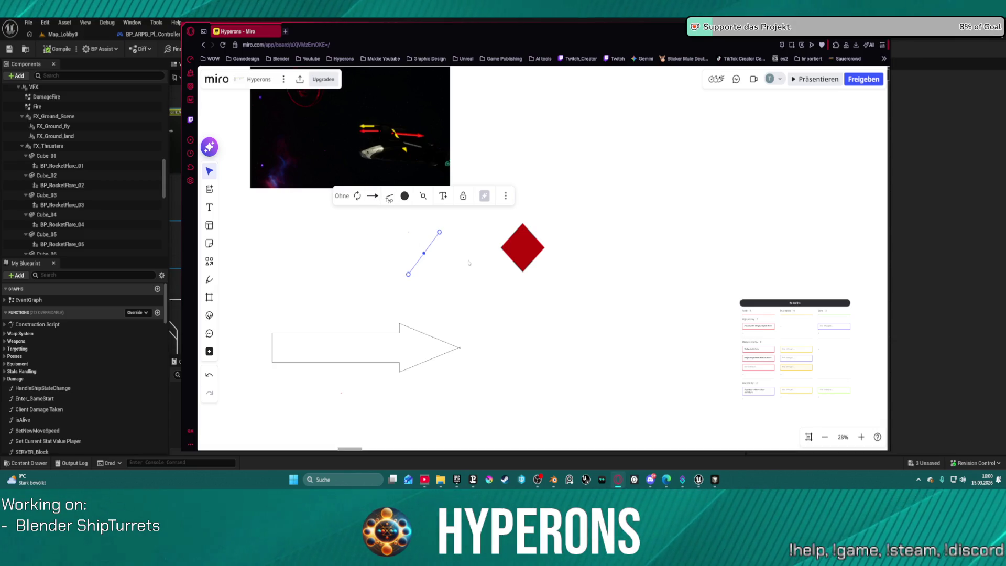
pyautogui.click(459, 271)
pyautogui.moveTo(425, 254); pyautogui.dragTo(444, 318)
pyautogui.scroll(-15, 509, 329)
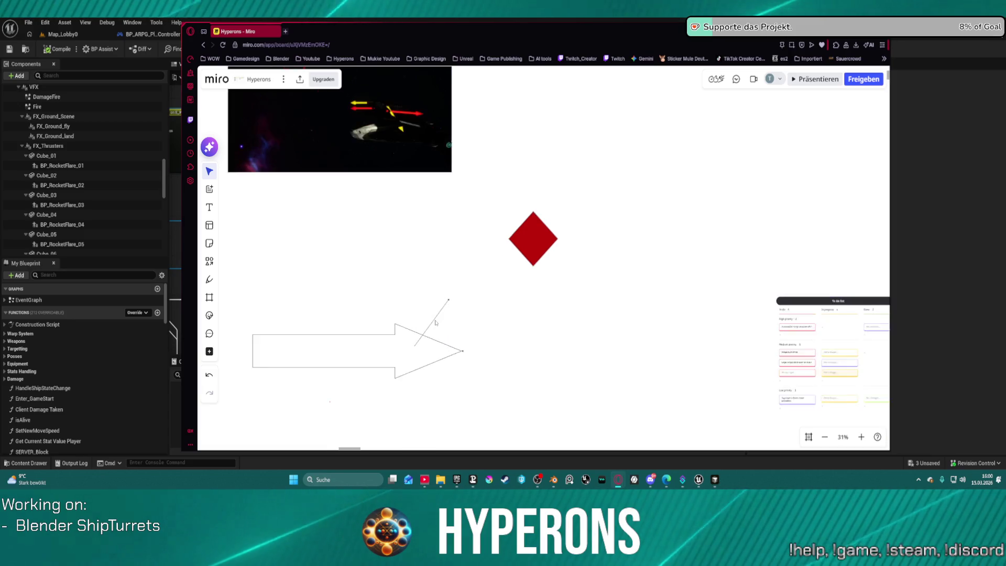
pyautogui.scroll(10, 510, 329)
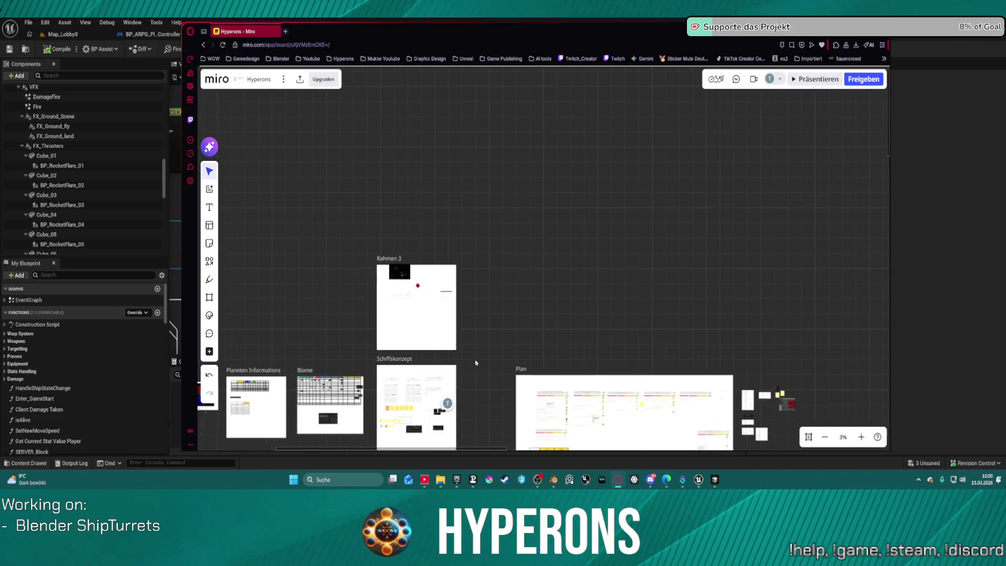
pyautogui.scroll(8, 376, 244)
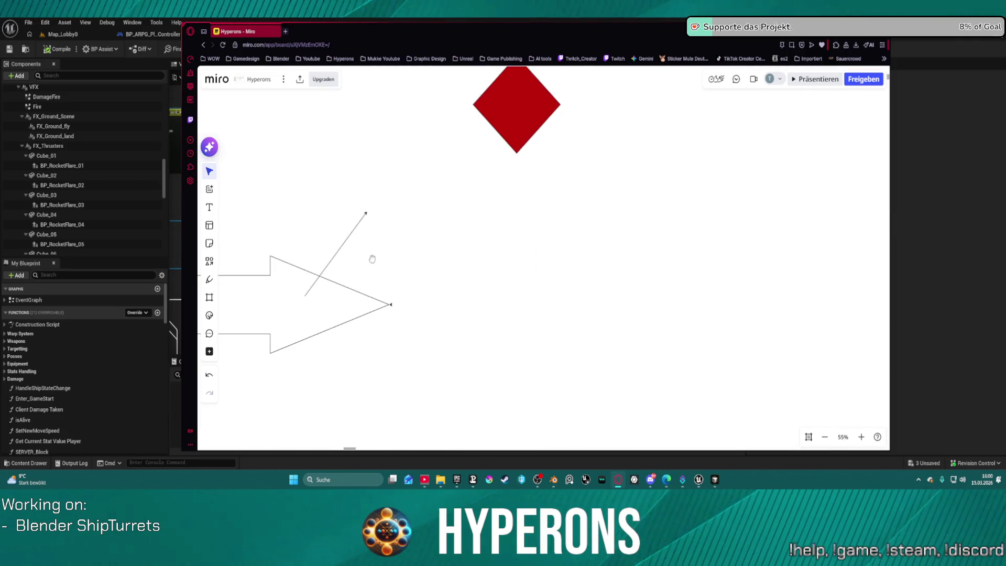
# Shift the red diamond up-left, then back right and down near its original spot
pyautogui.moveTo(467, 281); pyautogui.dragTo(595, 299)
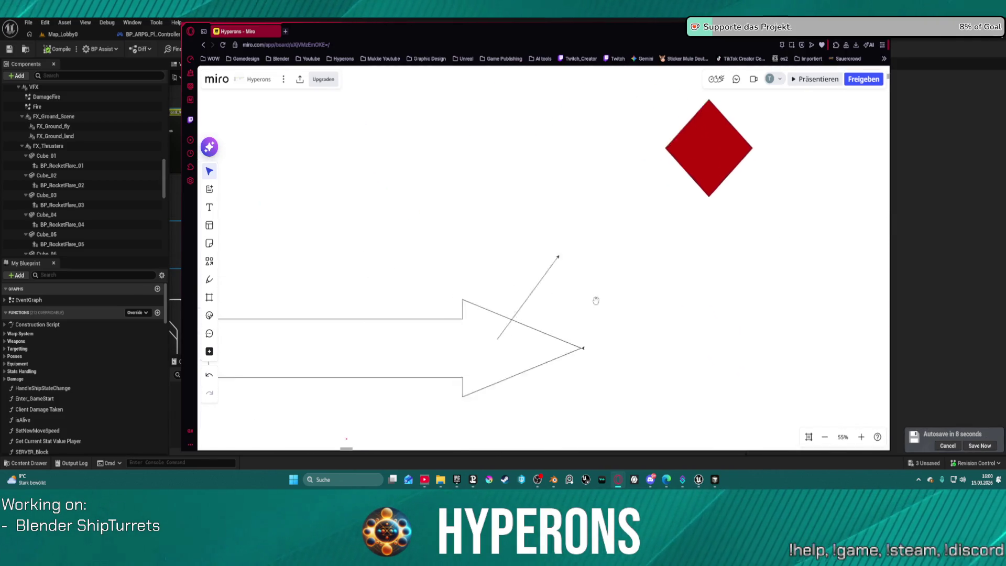
pyautogui.scroll(-3, 628, 303)
pyautogui.click(714, 218)
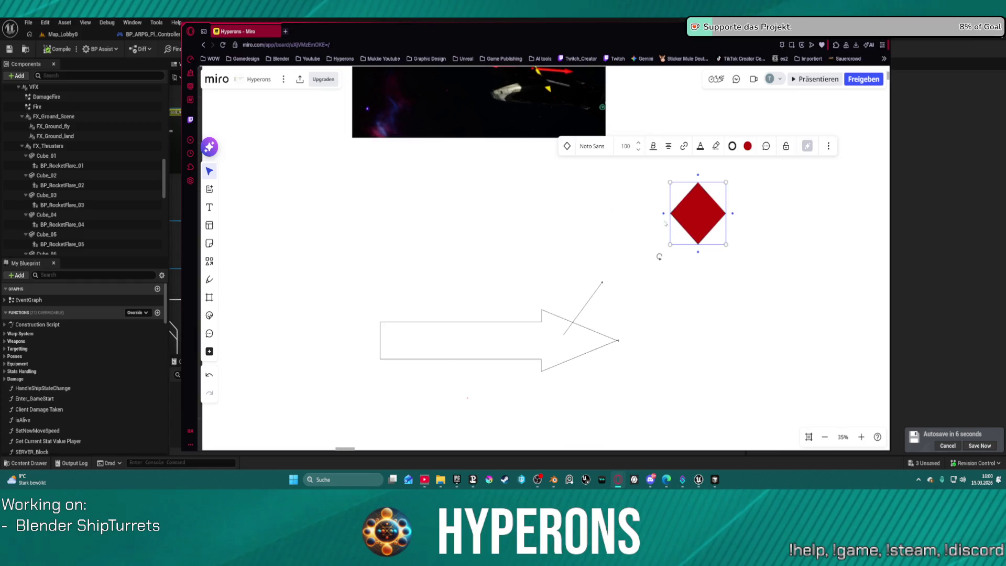
pyautogui.moveTo(697, 215); pyautogui.dragTo(622, 186)
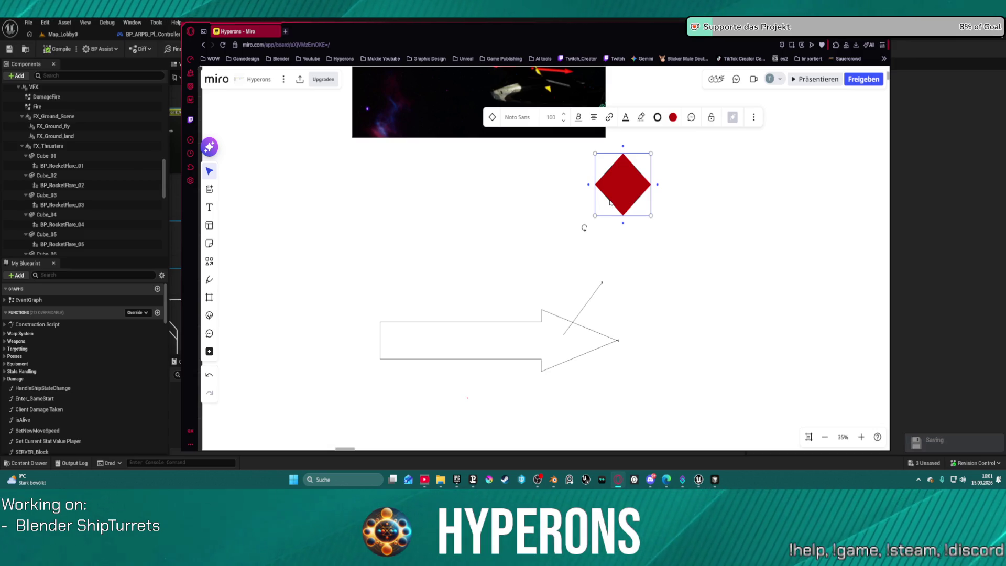
pyautogui.moveTo(626, 186); pyautogui.dragTo(705, 215)
pyautogui.click(727, 236)
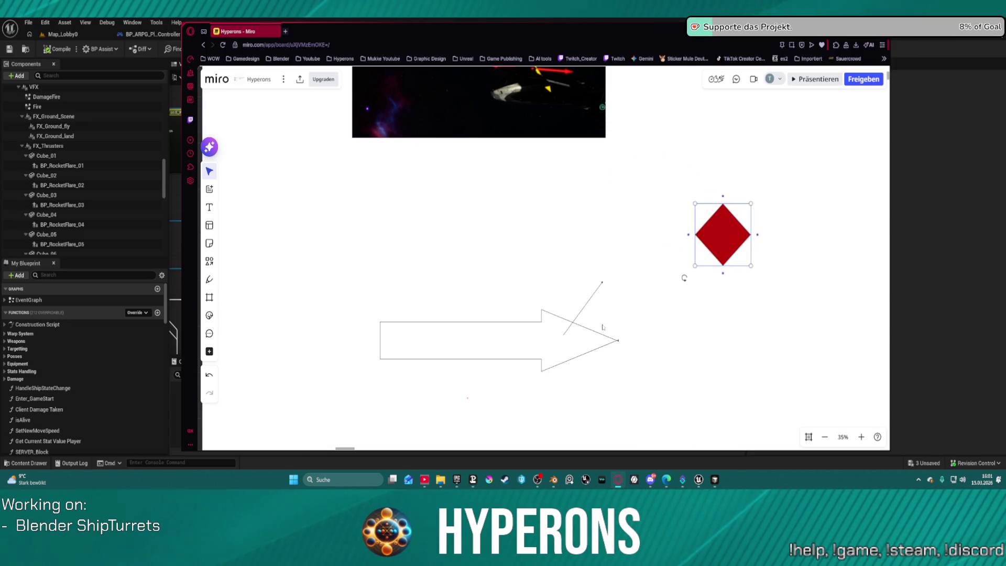
# Drag the angled line's free end into a long diagonal rising from the arrow tip
pyautogui.click(563, 335)
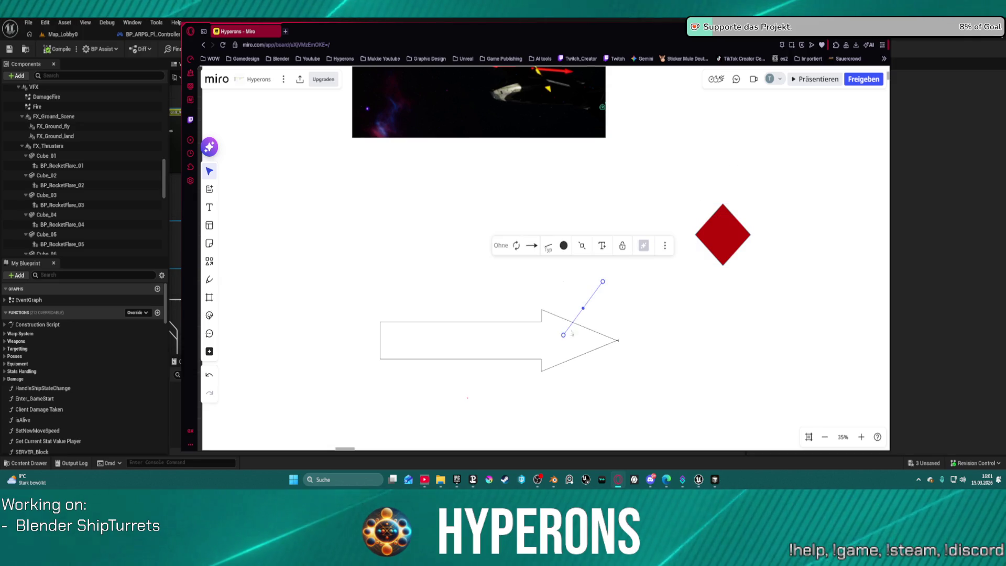
pyautogui.moveTo(602, 283)
pyautogui.mouseDown()
pyautogui.moveTo(619, 338)
pyautogui.moveTo(691, 336)
pyautogui.mouseUp()
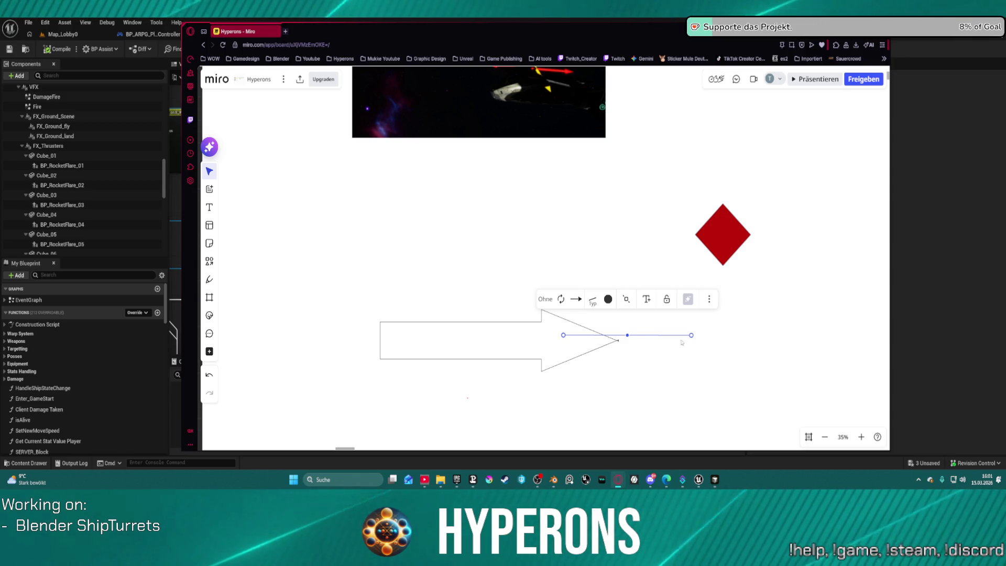
pyautogui.moveTo(691, 339)
pyautogui.mouseDown()
pyautogui.moveTo(687, 331)
pyautogui.moveTo(690, 338)
pyautogui.mouseUp()
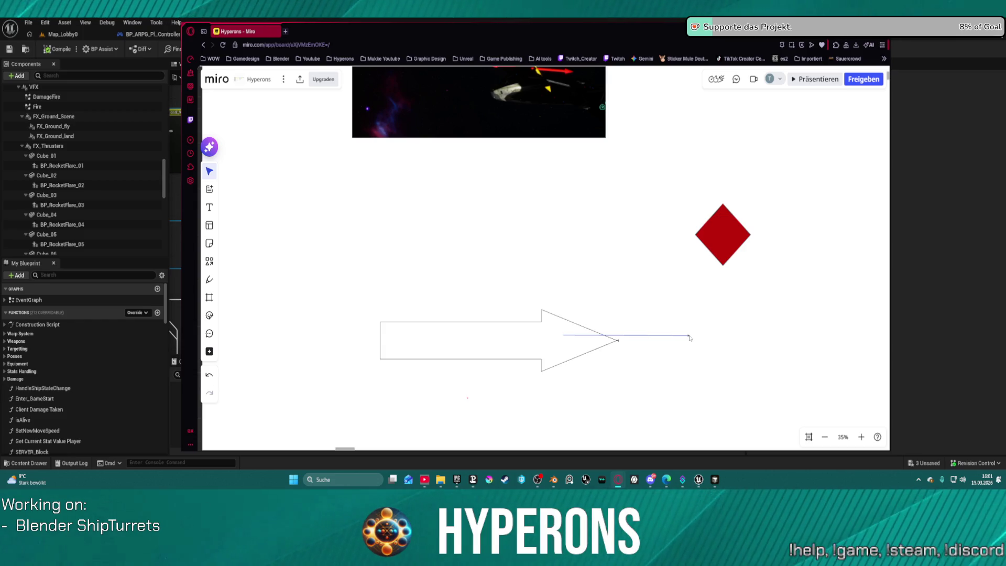
pyautogui.moveTo(690, 338)
pyautogui.mouseDown()
pyautogui.moveTo(674, 199)
pyautogui.moveTo(633, 232)
pyautogui.mouseUp()
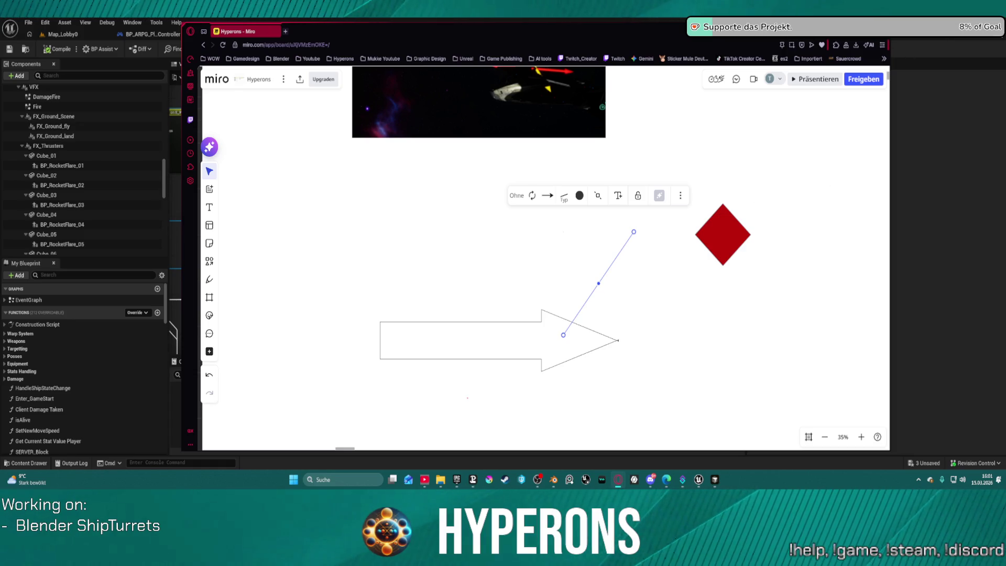
# Return to Unreal and frame the Find Look at Rotation chain, undoing a stray node move
pyautogui.click(863, 40)
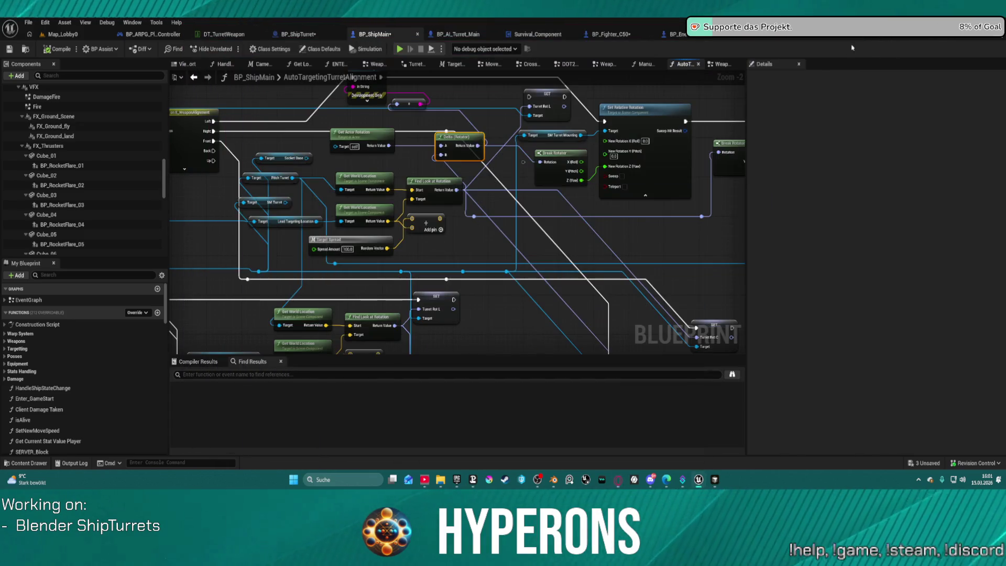
pyautogui.scroll(-3, 530, 229)
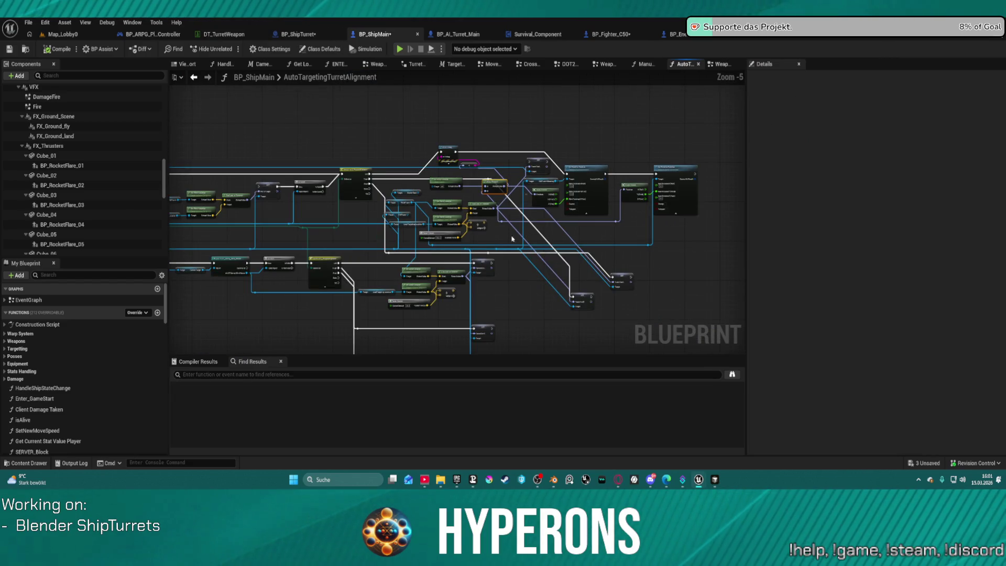
pyautogui.scroll(2, 485, 254)
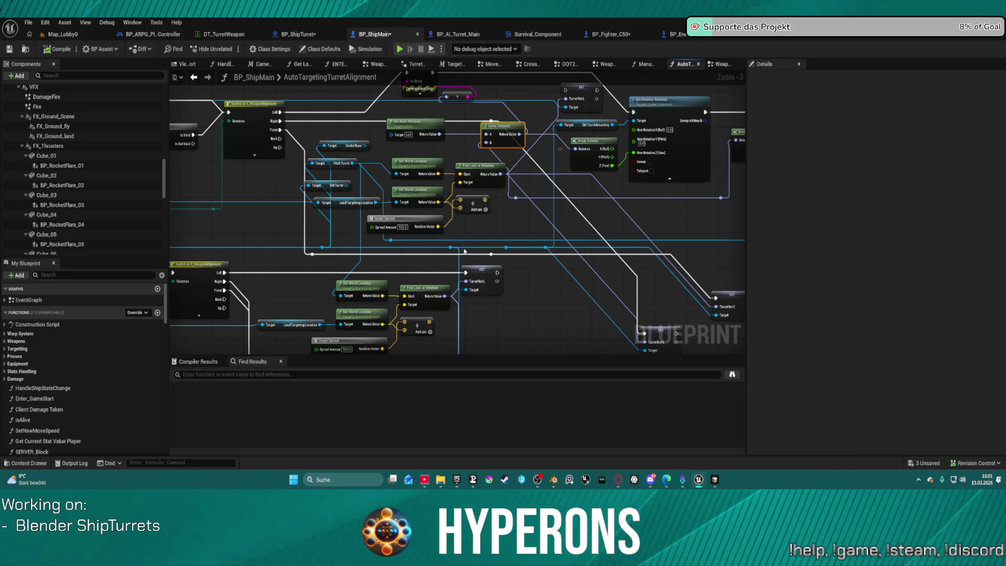
pyautogui.scroll(-2, 503, 259)
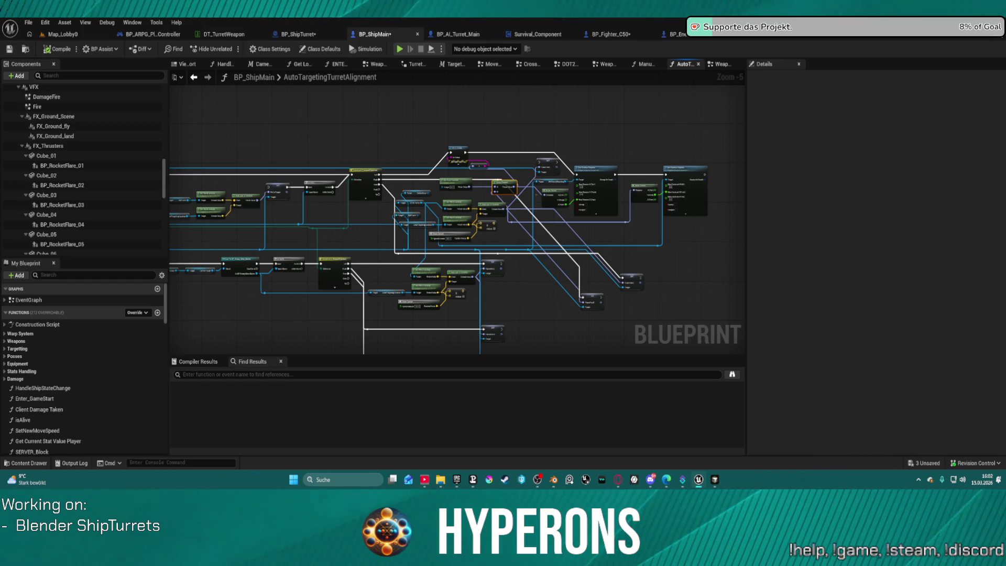
pyautogui.scroll(4, 577, 128)
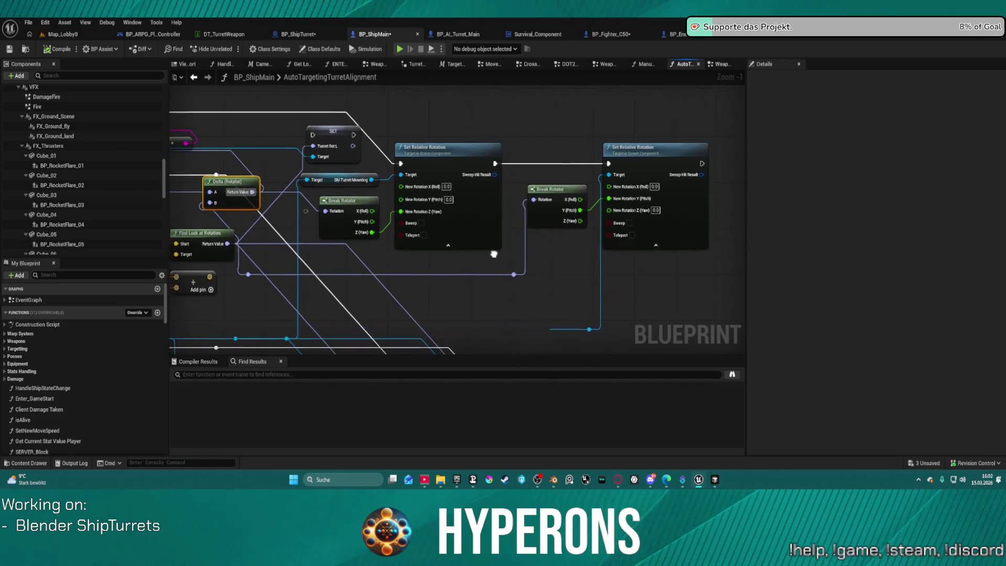
pyautogui.moveTo(571, 246)
pyautogui.mouseDown()
pyautogui.moveTo(677, 209)
pyautogui.moveTo(694, 224)
pyautogui.moveTo(460, 230)
pyautogui.moveTo(571, 220)
pyautogui.moveTo(718, 230)
pyautogui.moveTo(706, 243)
pyautogui.moveTo(537, 186)
pyautogui.moveTo(336, 226)
pyautogui.moveTo(377, 222)
pyautogui.mouseUp()
pyautogui.scroll(-3, 523, 225)
pyautogui.scroll(2, 655, 225)
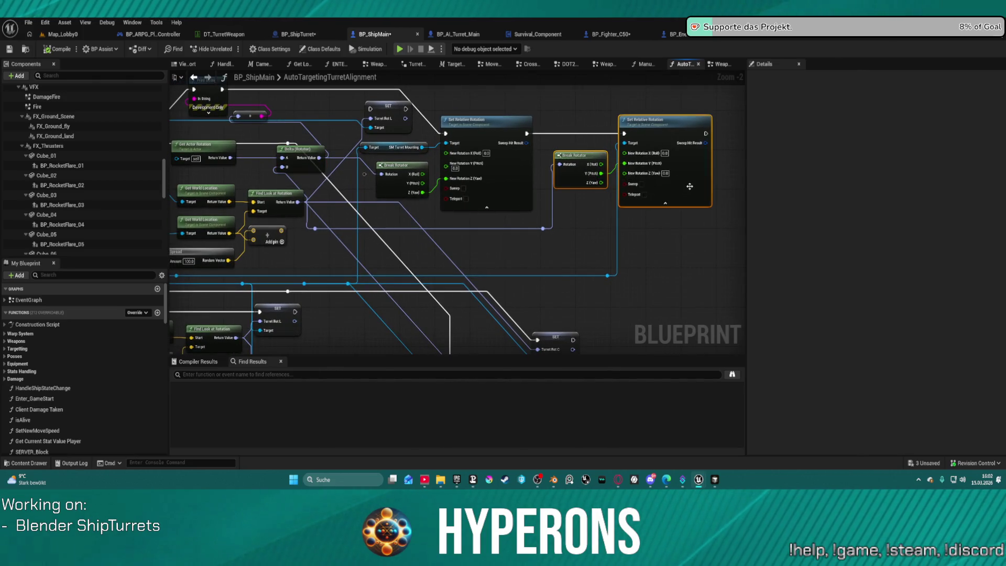
pyautogui.moveTo(602, 101)
pyautogui.mouseDown()
pyautogui.moveTo(749, 191)
pyautogui.moveTo(730, 210)
pyautogui.mouseUp()
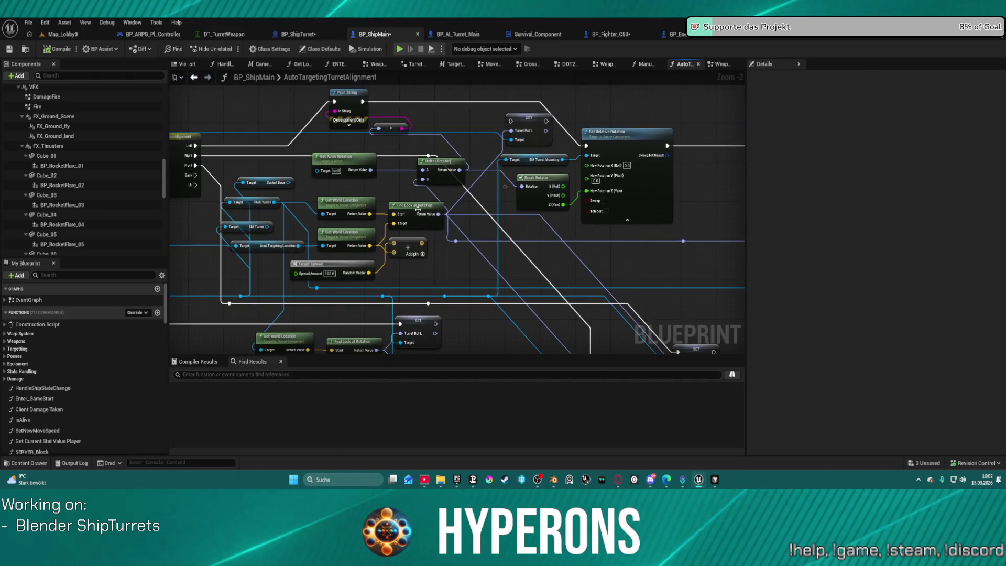
pyautogui.moveTo(322, 201); pyautogui.dragTo(329, 190)
pyautogui.hotkey('ctrl', 'z')
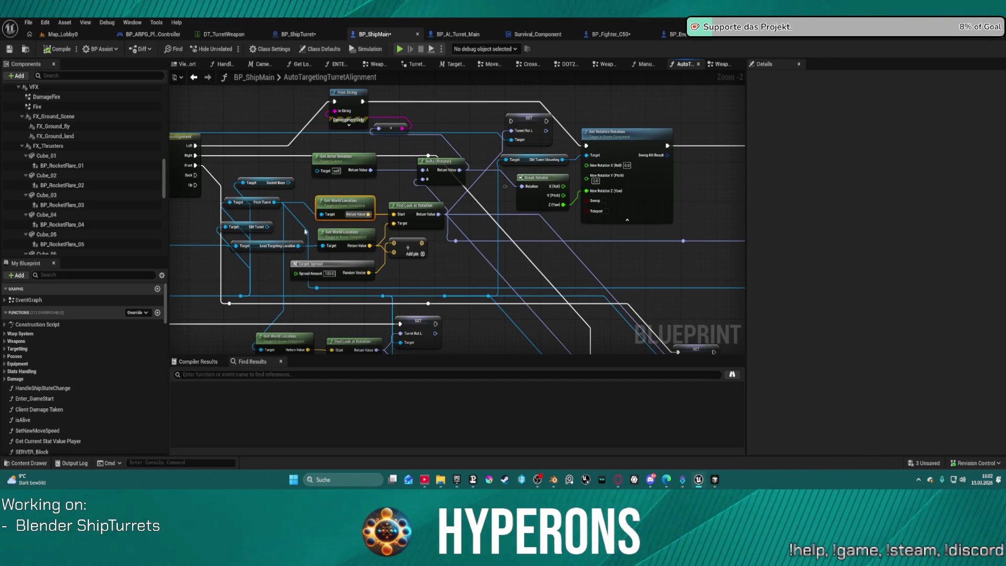
# Select Find Look at Rotation together with SM_Turret and both Get World Location nodes
pyautogui.click(344, 237)
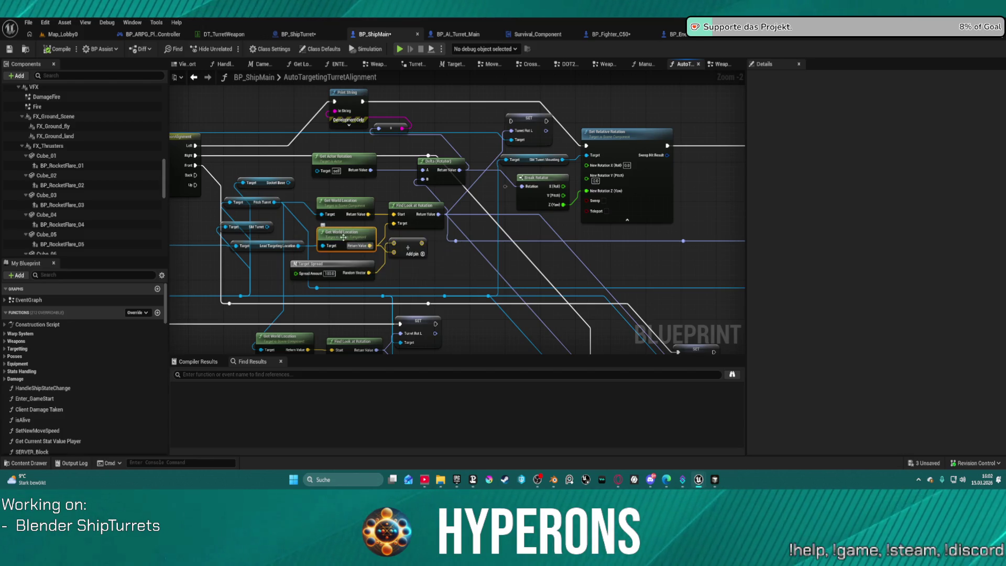
pyautogui.click(423, 214)
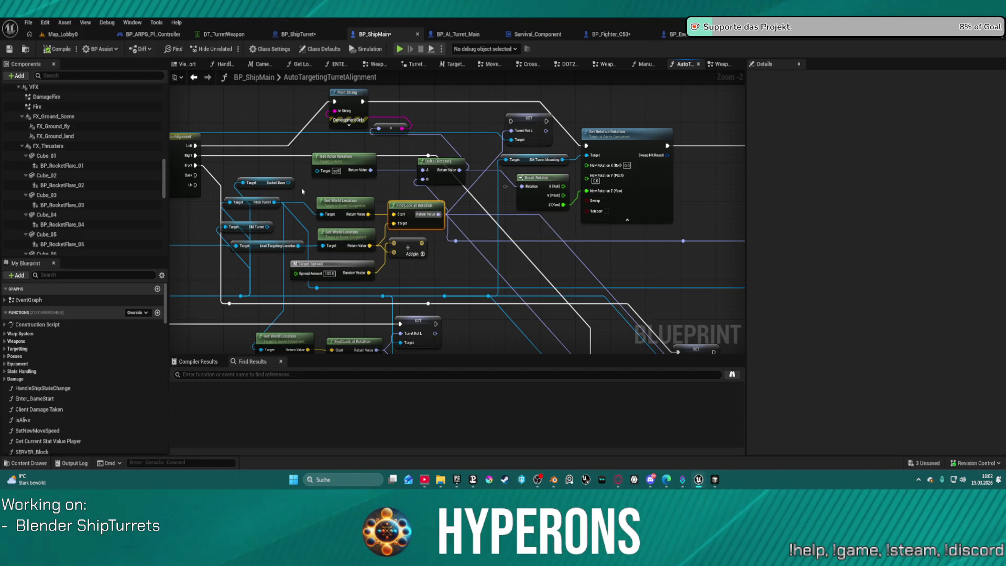
pyautogui.click(256, 227)
pyautogui.click(256, 235)
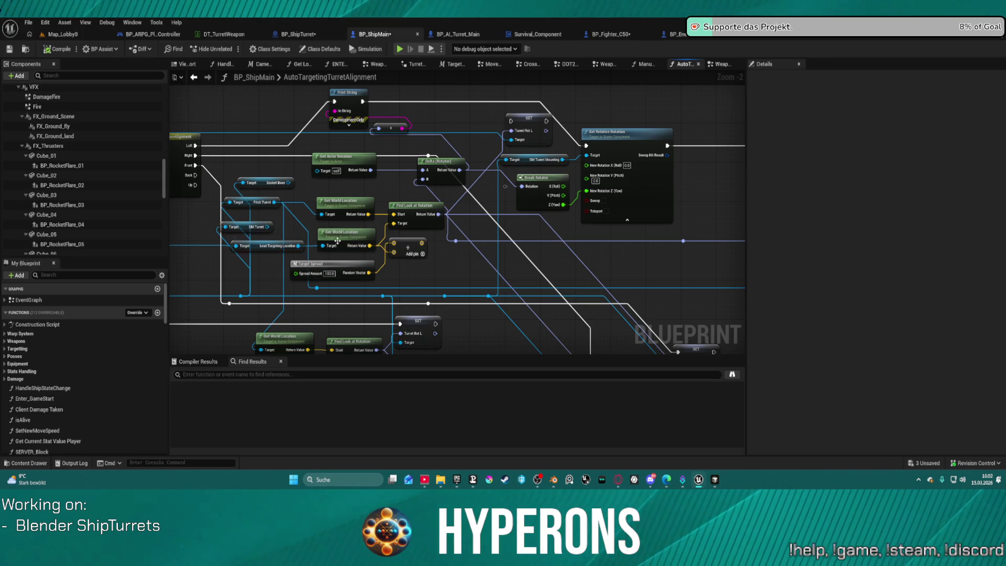
pyautogui.click(246, 226)
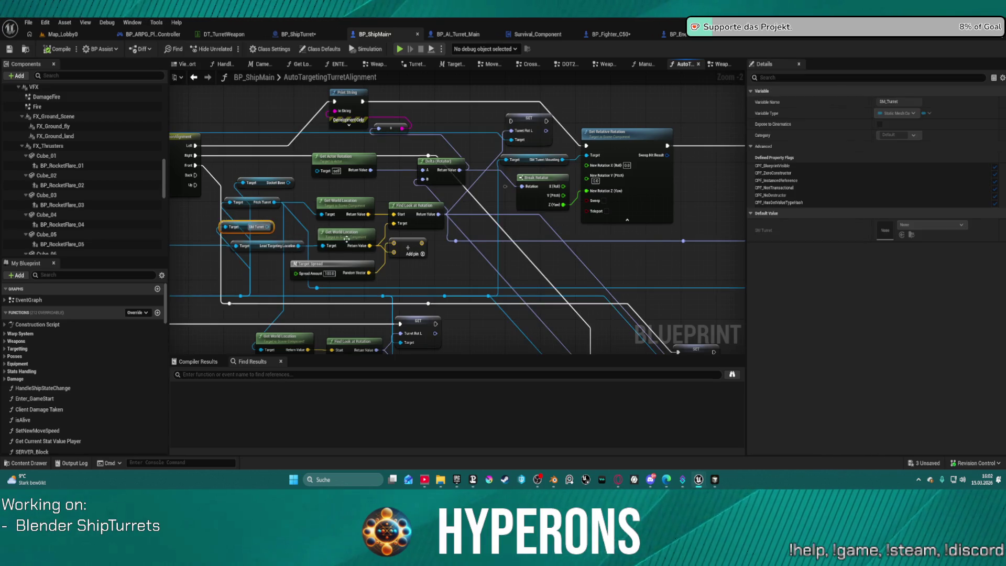
pyautogui.keyDown('ctrl'); pyautogui.click(345, 238); pyautogui.keyUp('ctrl')
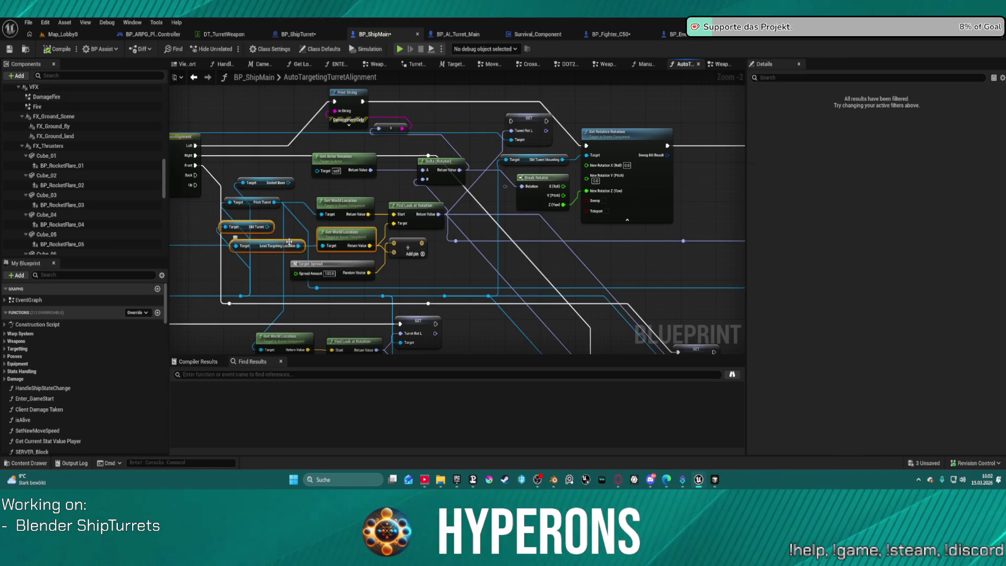
pyautogui.keyDown('ctrl'); pyautogui.click(409, 208); pyautogui.keyUp('ctrl')
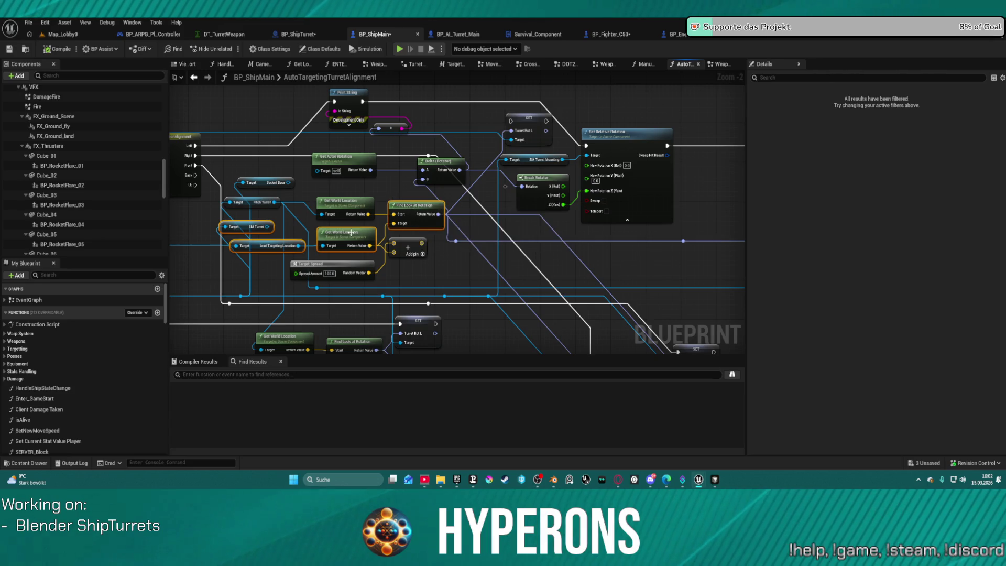
pyautogui.keyDown('ctrl'); pyautogui.click(350, 205); pyautogui.keyUp('ctrl')
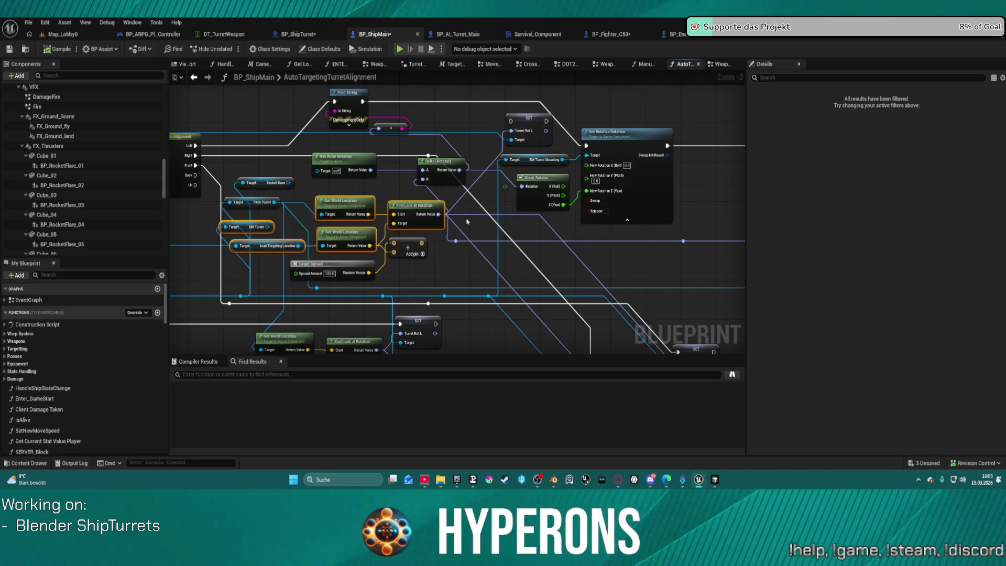
# Paste a copy of the look-at node group and wire its Find Look at Rotation into Break Rotator
pyautogui.moveTo(606, 236); pyautogui.dragTo(513, 176)
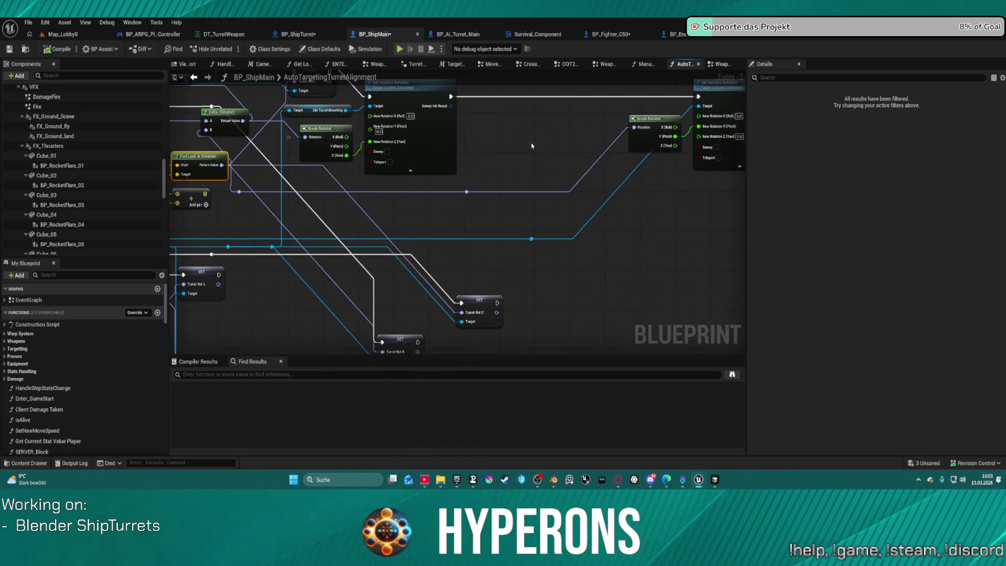
pyautogui.hotkey('ctrl', 'v')
pyautogui.moveTo(584, 154); pyautogui.dragTo(588, 211)
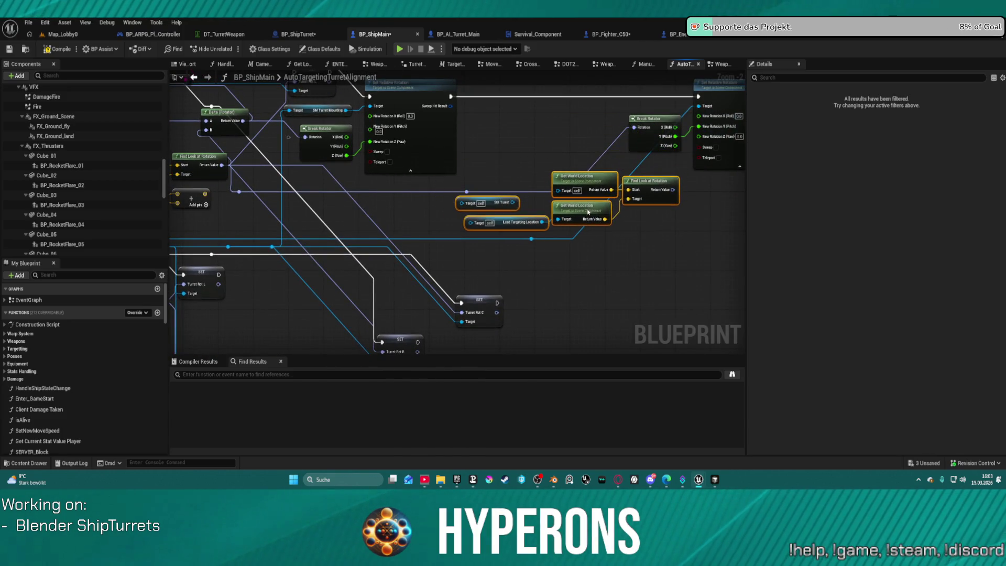
pyautogui.moveTo(635, 127); pyautogui.dragTo(673, 190)
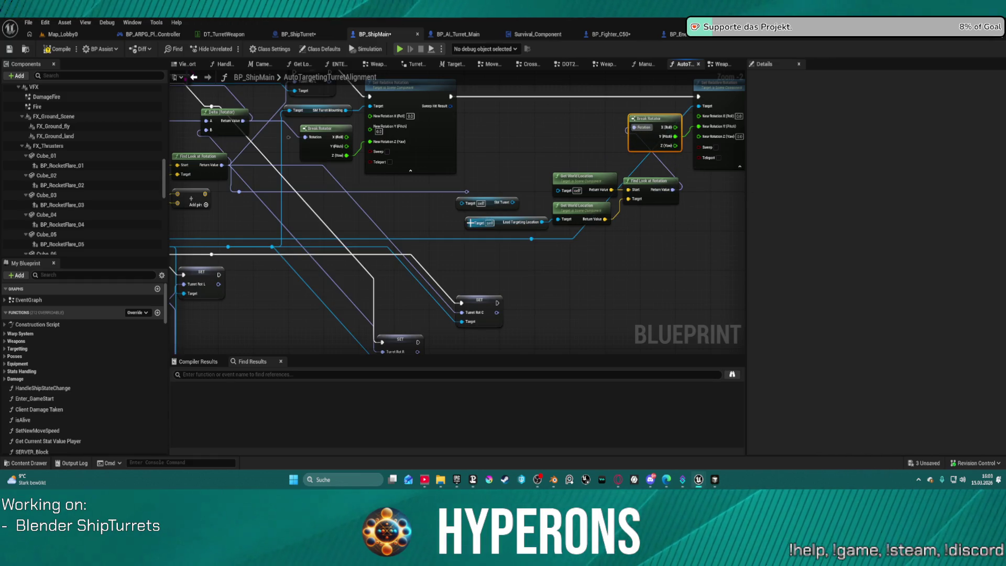
# Feed Lead Targeting Location's Get World Location into the new Find Look at Rotation
pyautogui.click(480, 223)
pyautogui.moveTo(471, 223)
pyautogui.mouseDown()
pyautogui.moveTo(270, 199)
pyautogui.moveTo(246, 220)
pyautogui.moveTo(274, 203)
pyautogui.moveTo(344, 201)
pyautogui.mouseUp()
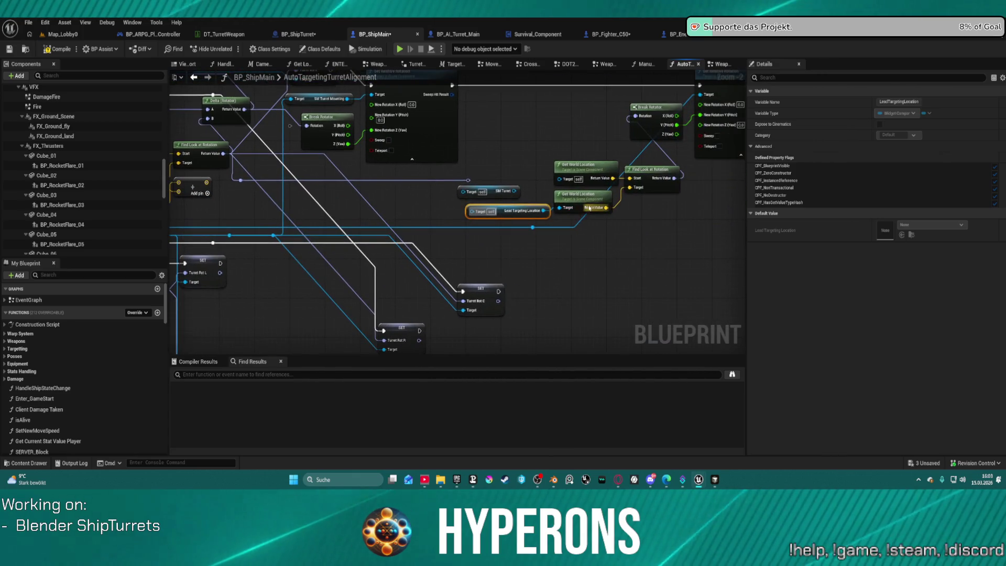
pyautogui.moveTo(590, 208)
pyautogui.mouseDown()
pyautogui.moveTo(134, 181)
pyautogui.moveTo(295, 190)
pyautogui.mouseUp()
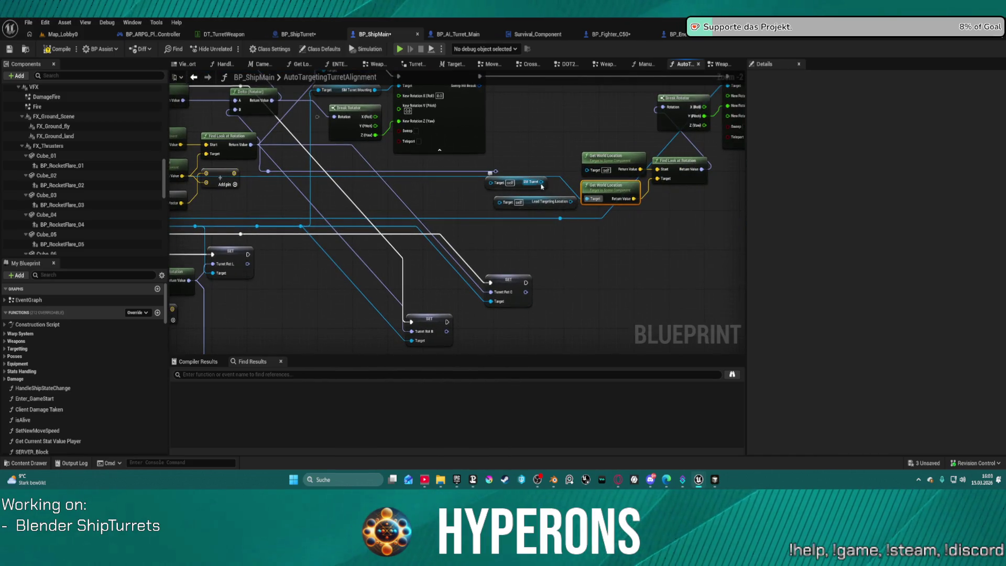
pyautogui.click(542, 187)
pyautogui.moveTo(491, 182)
pyautogui.mouseDown()
pyautogui.moveTo(372, 193)
pyautogui.moveTo(561, 215)
pyautogui.moveTo(460, 198)
pyautogui.moveTo(503, 136)
pyautogui.mouseUp()
pyautogui.click(460, 199)
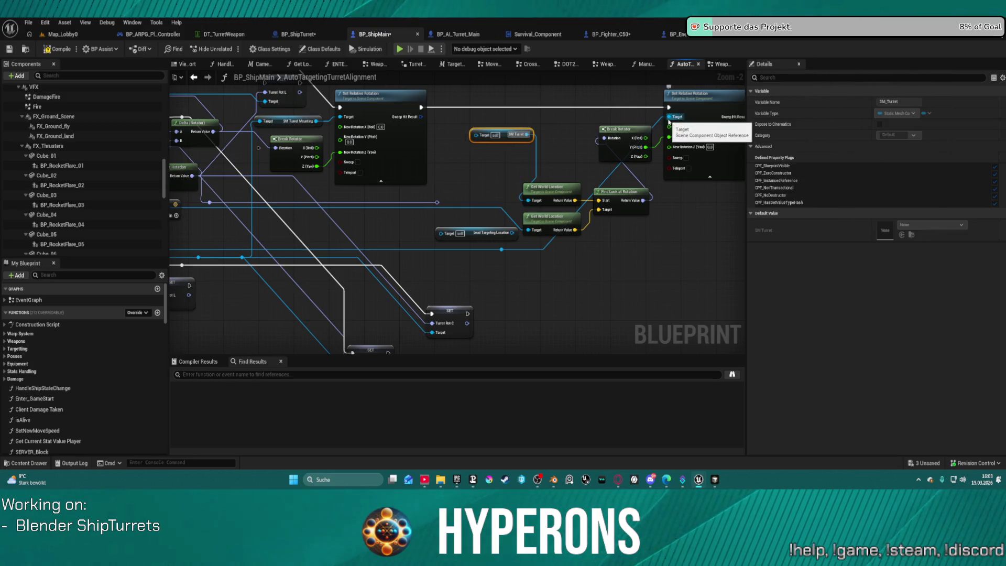
pyautogui.moveTo(498, 250)
pyautogui.mouseDown()
pyautogui.moveTo(385, 230)
pyautogui.moveTo(430, 199)
pyautogui.moveTo(390, 234)
pyautogui.moveTo(526, 201)
pyautogui.mouseUp()
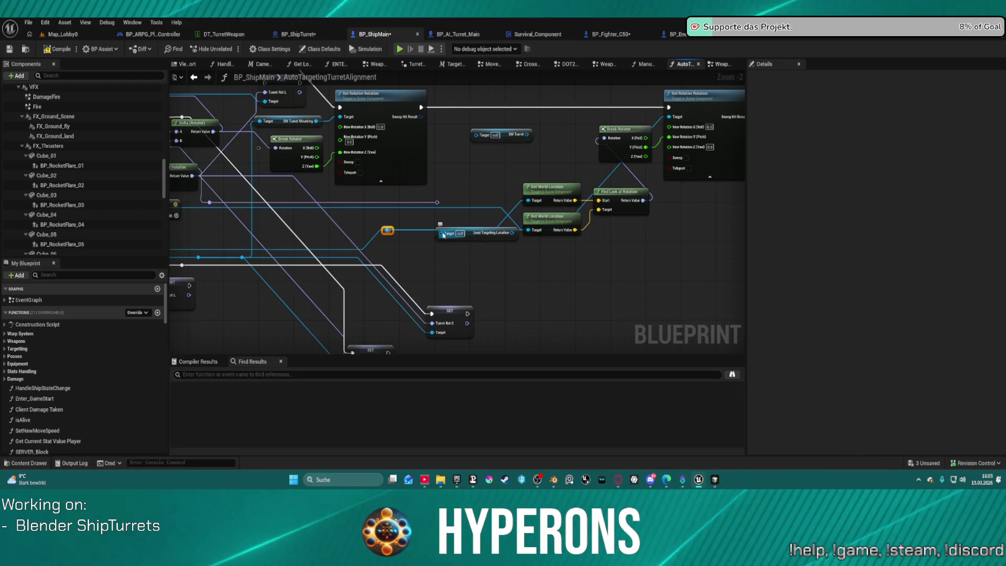
pyautogui.moveTo(443, 235)
pyautogui.mouseDown()
pyautogui.moveTo(236, 246)
pyautogui.moveTo(97, 237)
pyautogui.moveTo(433, 218)
pyautogui.moveTo(456, 209)
pyautogui.moveTo(219, 179)
pyautogui.moveTo(432, 167)
pyautogui.mouseUp()
# Delete the spare reroute and SM Turret getter, then tidy the Lead Targeting and Get World Location nodes
pyautogui.press('Delete')
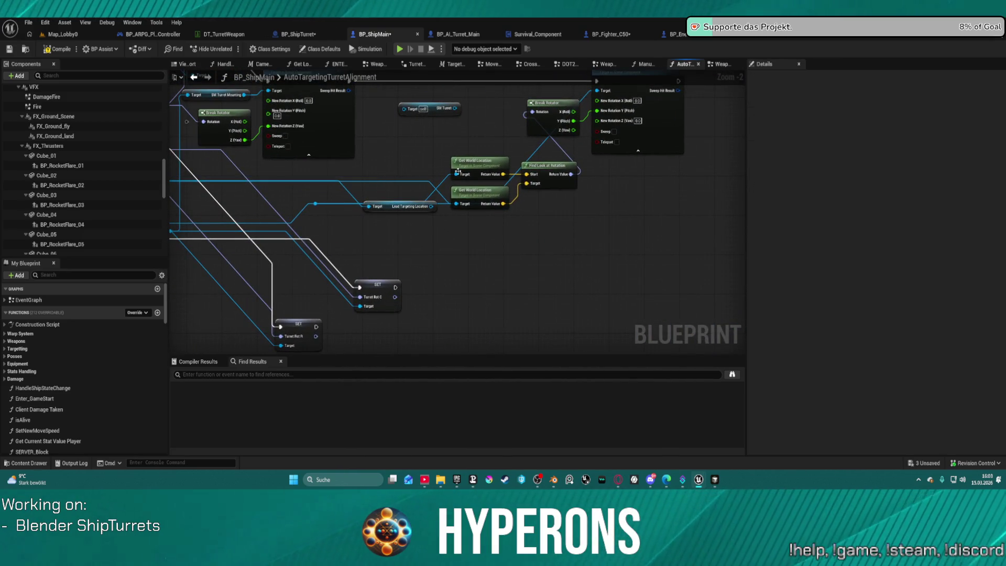
pyautogui.moveTo(629, 142)
pyautogui.mouseDown()
pyautogui.moveTo(648, 167)
pyautogui.moveTo(743, 165)
pyautogui.mouseUp()
pyautogui.click(516, 139)
pyautogui.press('Delete')
pyautogui.moveTo(536, 175)
pyautogui.mouseDown()
pyautogui.moveTo(595, 182)
pyautogui.moveTo(656, 173)
pyautogui.mouseUp()
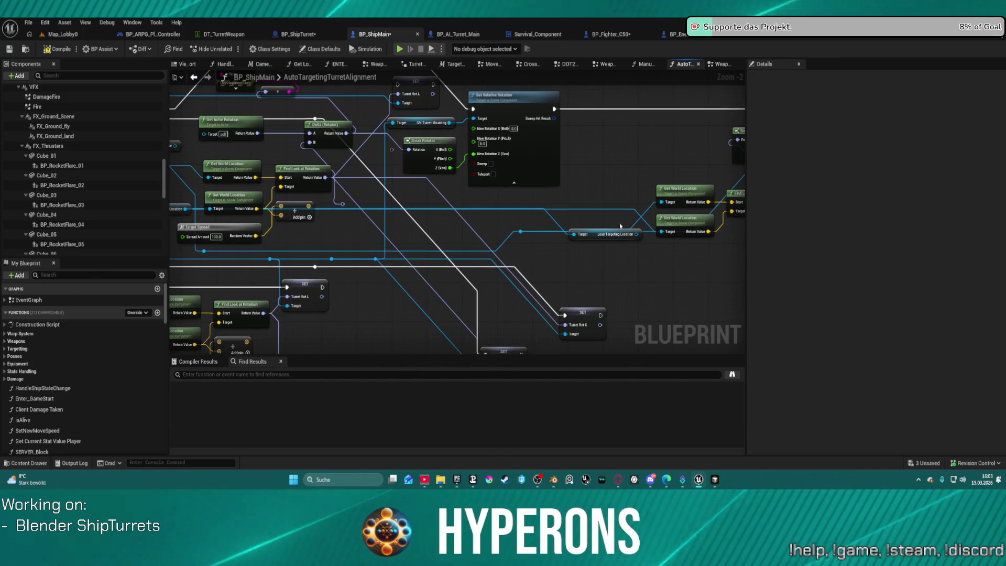
pyautogui.click(604, 235)
pyautogui.moveTo(604, 234)
pyautogui.mouseDown()
pyautogui.moveTo(529, 202)
pyautogui.moveTo(406, 239)
pyautogui.moveTo(236, 255)
pyautogui.moveTo(555, 250)
pyautogui.mouseUp()
pyautogui.moveTo(357, 252)
pyautogui.mouseDown()
pyautogui.moveTo(734, 246)
pyautogui.moveTo(823, 272)
pyautogui.moveTo(597, 258)
pyautogui.moveTo(640, 253)
pyautogui.moveTo(653, 219)
pyautogui.moveTo(666, 242)
pyautogui.mouseUp()
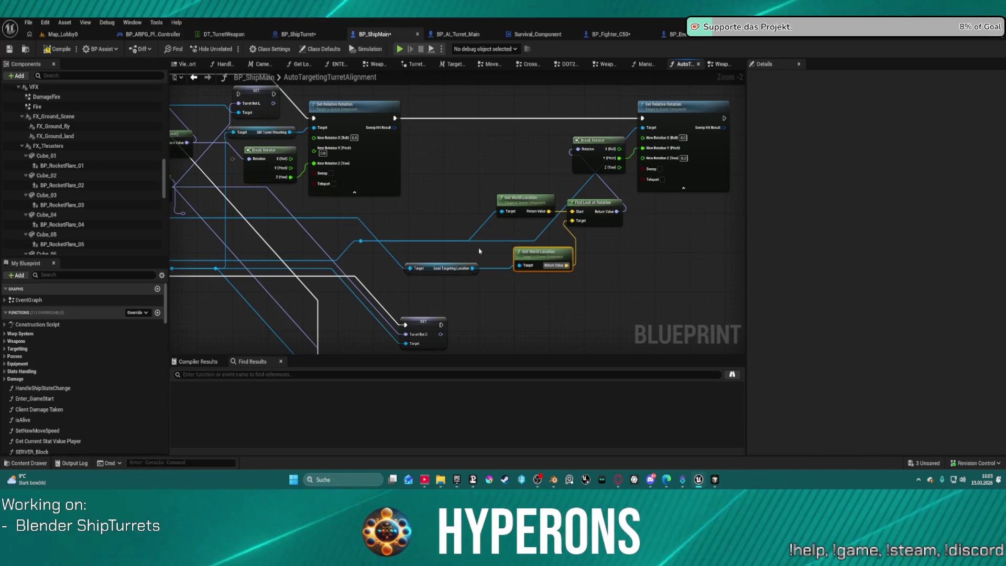
pyautogui.moveTo(507, 211)
pyautogui.mouseDown()
pyautogui.moveTo(501, 191)
pyautogui.moveTo(476, 177)
pyautogui.moveTo(607, 202)
pyautogui.mouseUp()
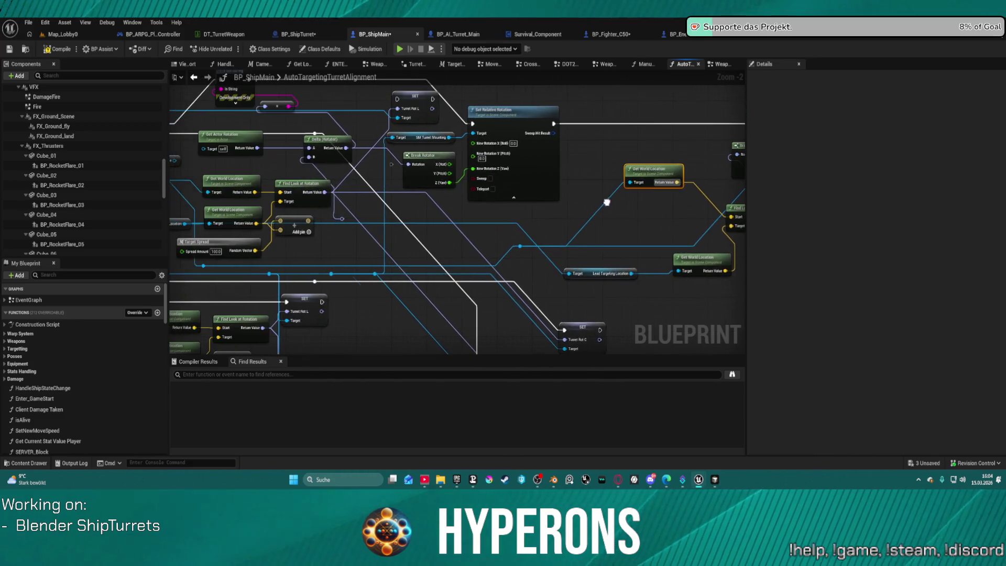
# Compile the rewired BP_ShipMain blueprint with F7
pyautogui.scroll(-6, 564, 220)
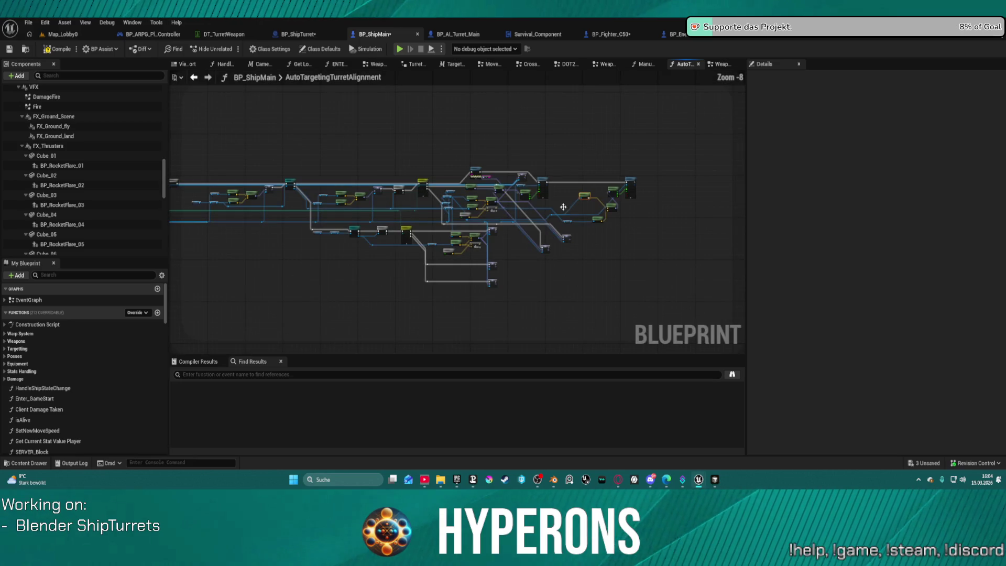
pyautogui.scroll(4, 564, 209)
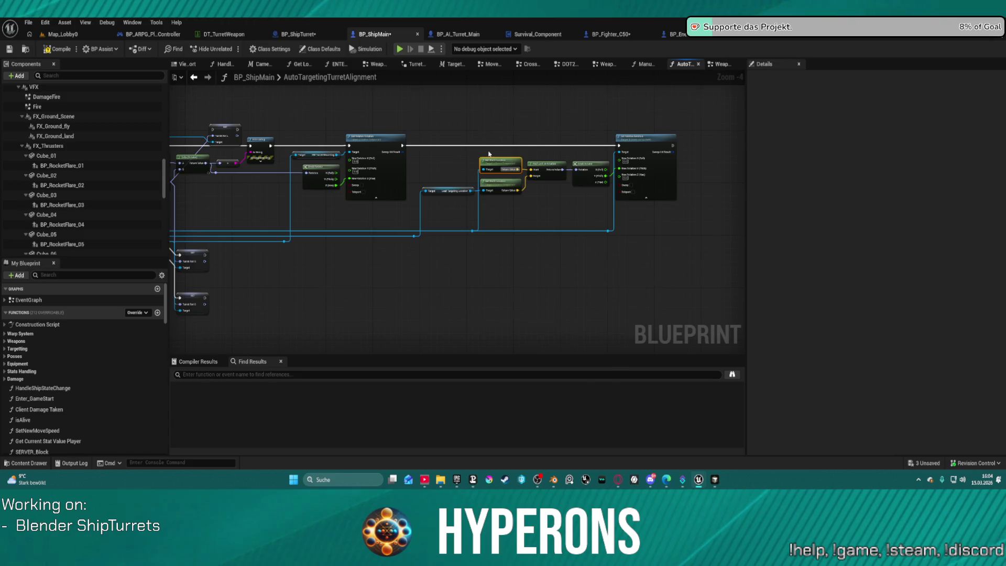
pyautogui.scroll(4, 489, 153)
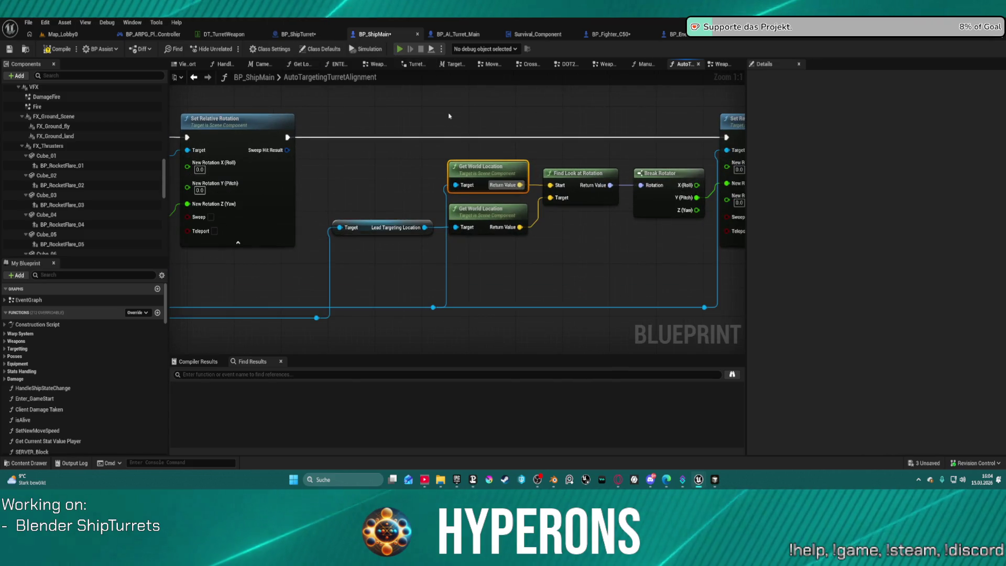
pyautogui.press('F7')
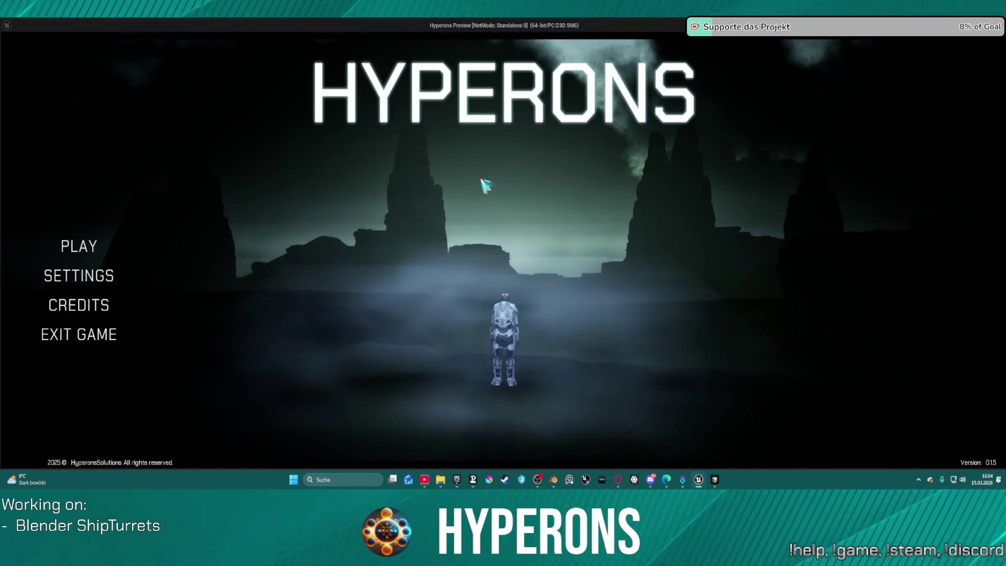
# Choose and confirm the HALLO character in the standalone preview, then start the game
pyautogui.click(78, 246)
pyautogui.click(427, 246)
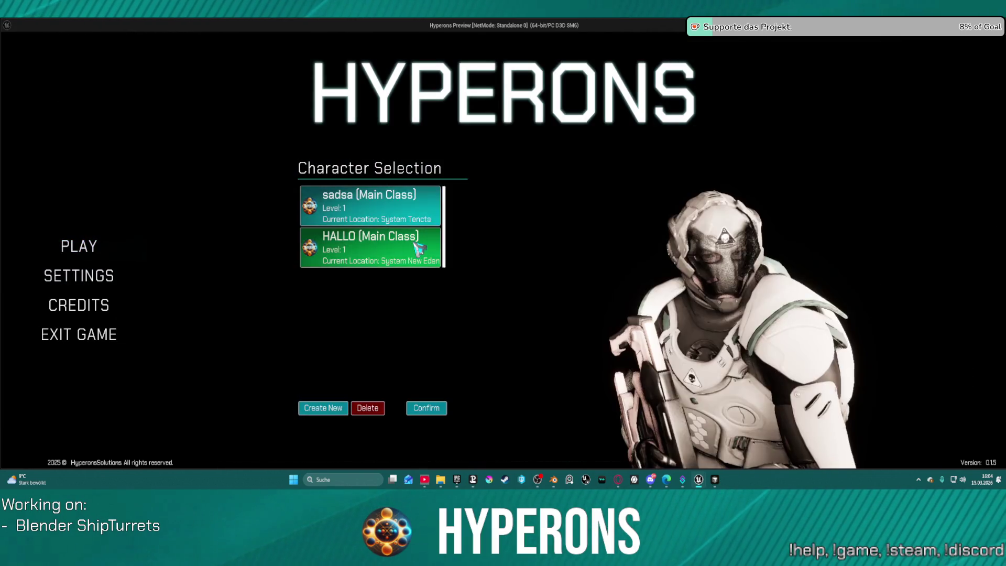
pyautogui.click(426, 407)
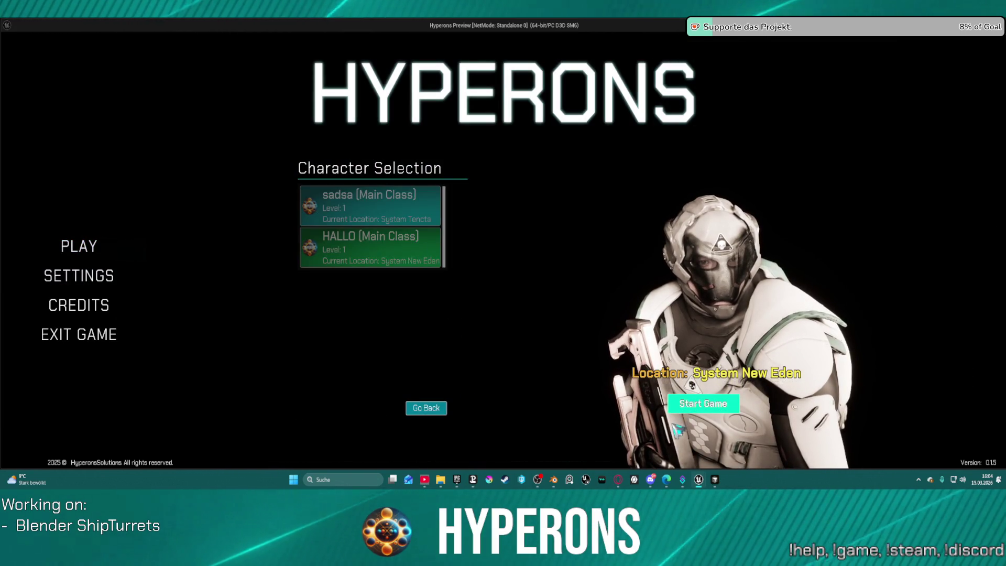
pyautogui.click(686, 409)
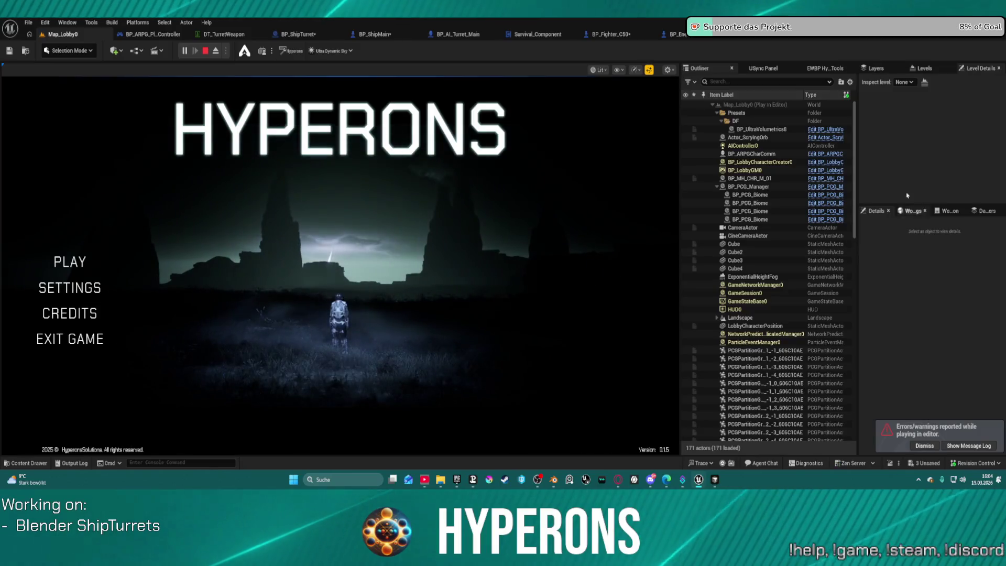
# In the play-in-editor lobby, confirm HALLO and launch into System New Eden
pyautogui.click(68, 262)
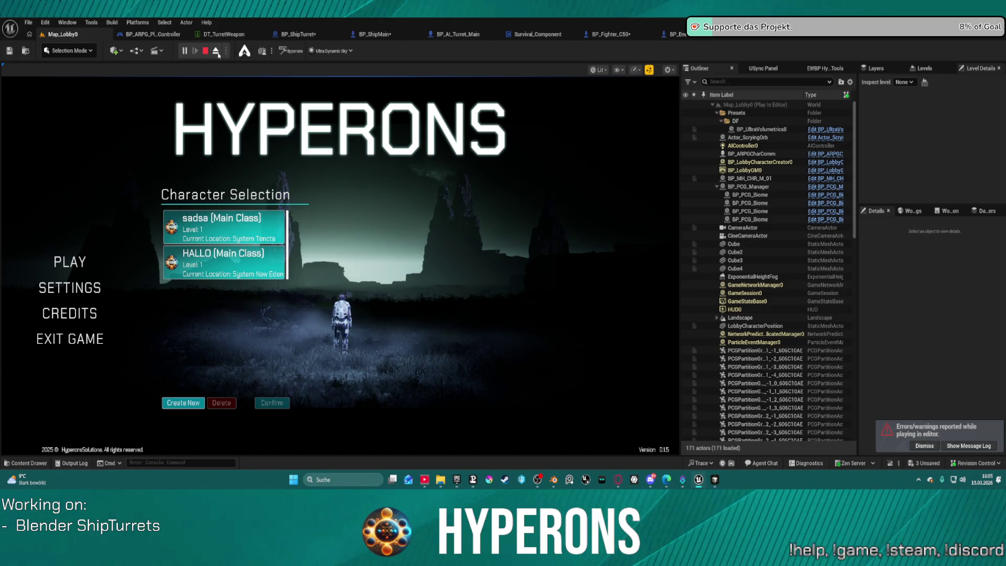
pyautogui.click(275, 258)
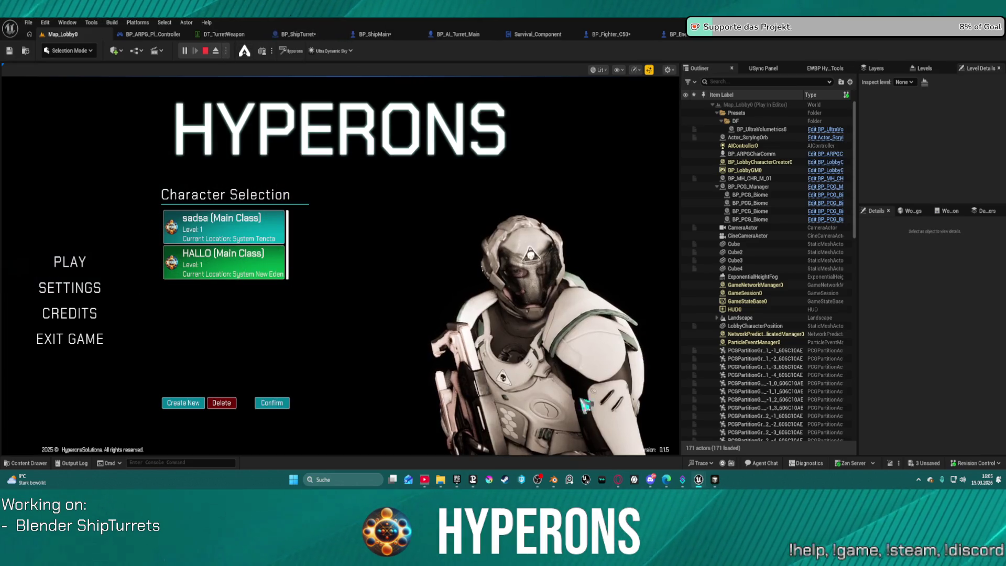
pyautogui.click(271, 404)
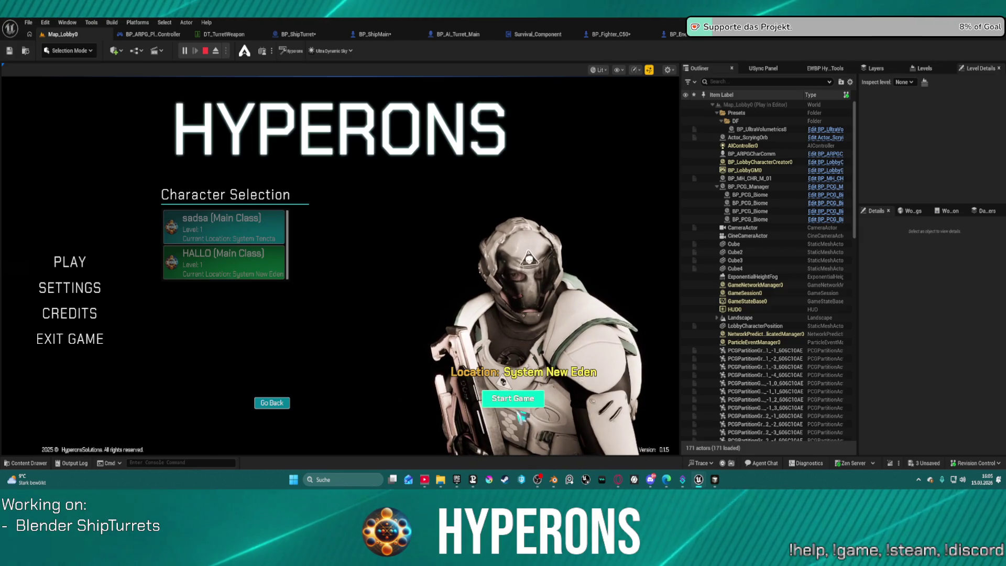
pyautogui.click(513, 399)
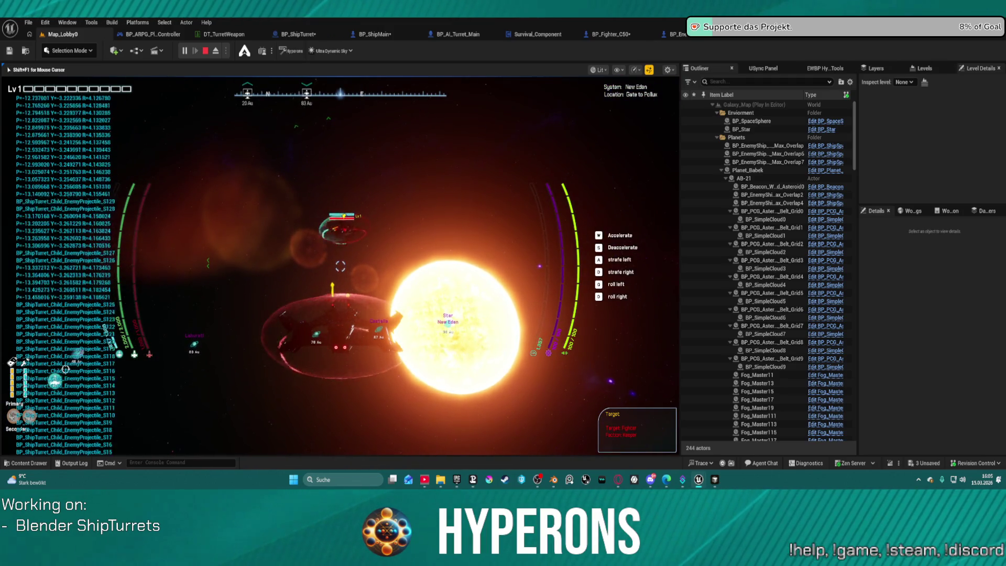
# Eject from the player ship with F8, repossess it, then eject again to watch freely
pyautogui.press('F8')
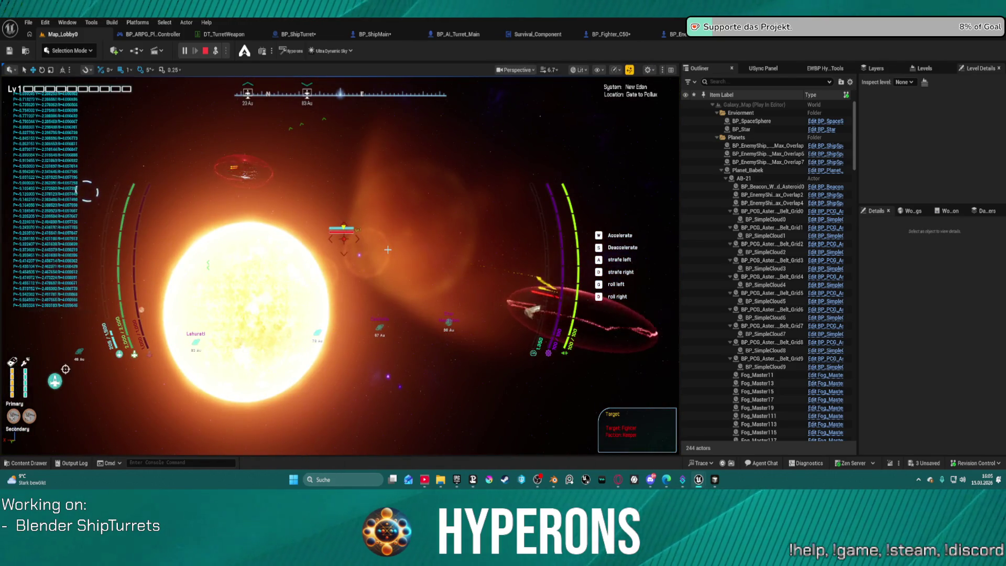
pyautogui.press('F8')
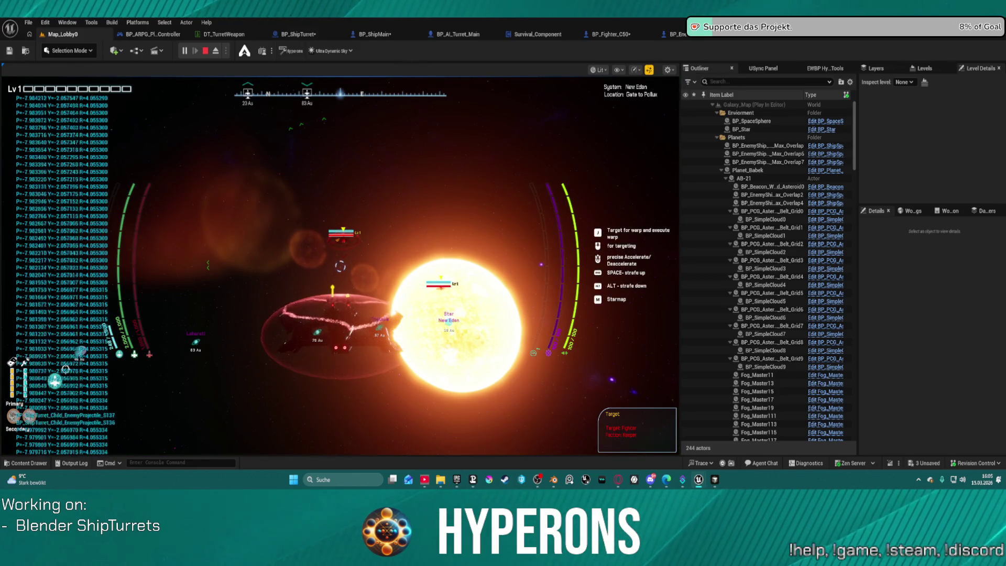
pyautogui.press('F8')
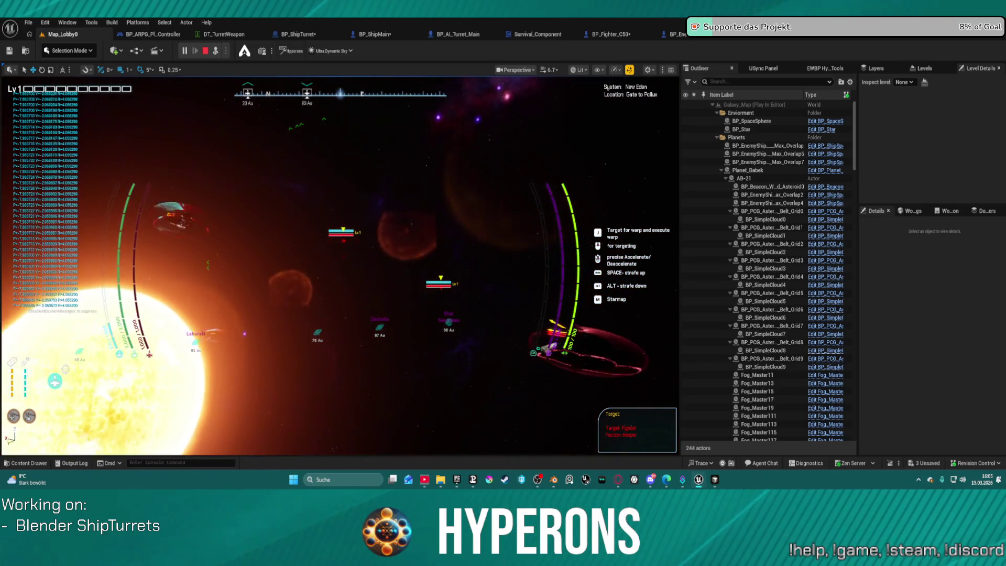
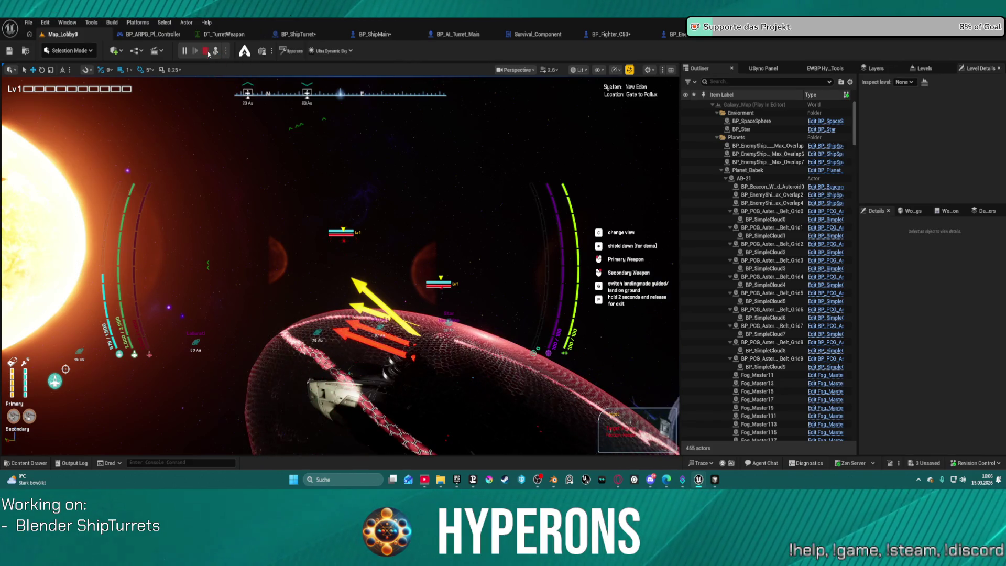
# End the play test and zoom into BP_ShipMain's AutoTargetingTurretAlignment graph
pyautogui.press('Escape')
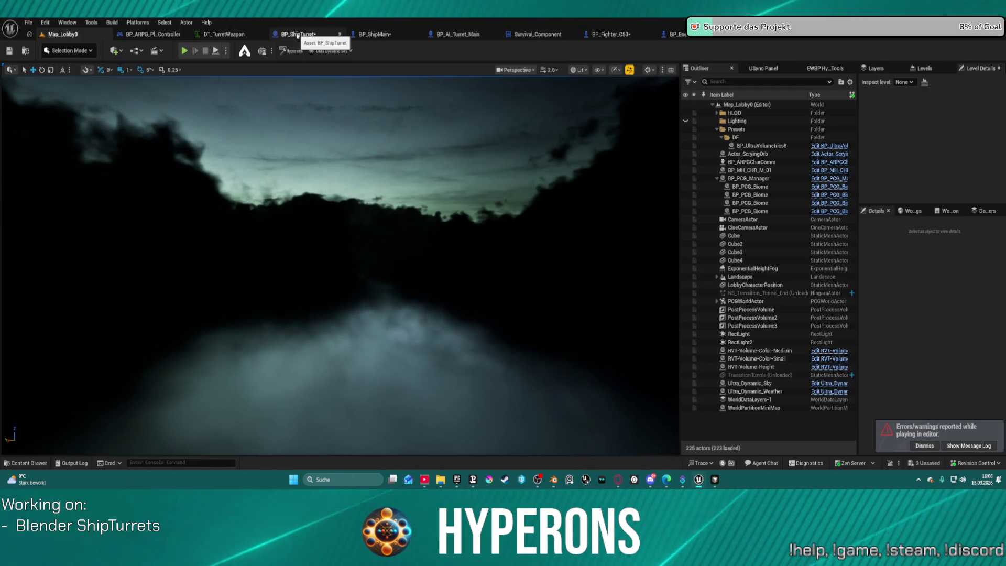
pyautogui.click(367, 36)
pyautogui.scroll(3, 448, 181)
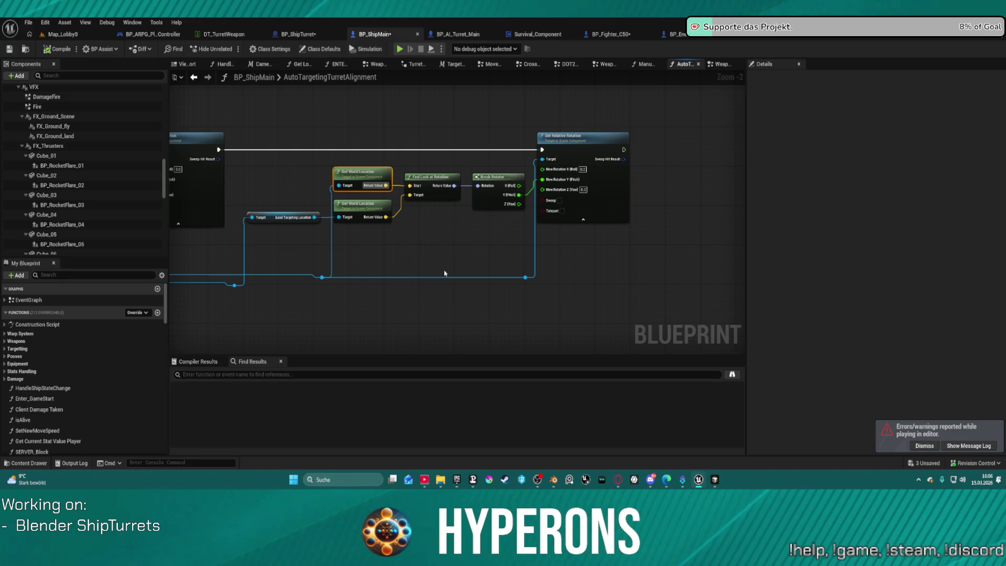
# Undo to restore the removed alignment nodes, then move on to BP_ShipTurret's Construction Script
pyautogui.hotkey('ctrl', 'z')
pyautogui.hotkey('ctrl', 'z')
pyautogui.hotkey('ctrl', 'z')
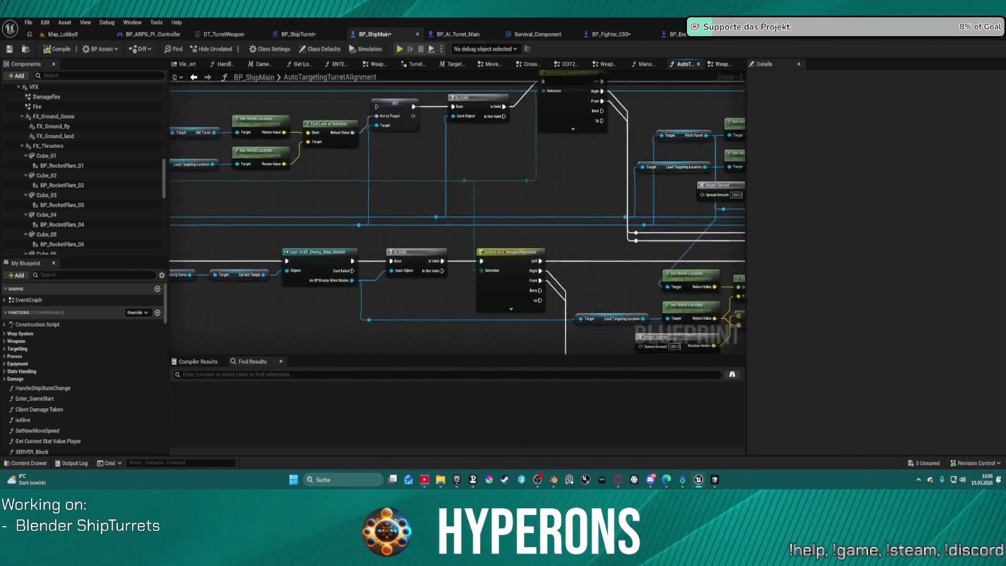
pyautogui.scroll(-1, 377, 286)
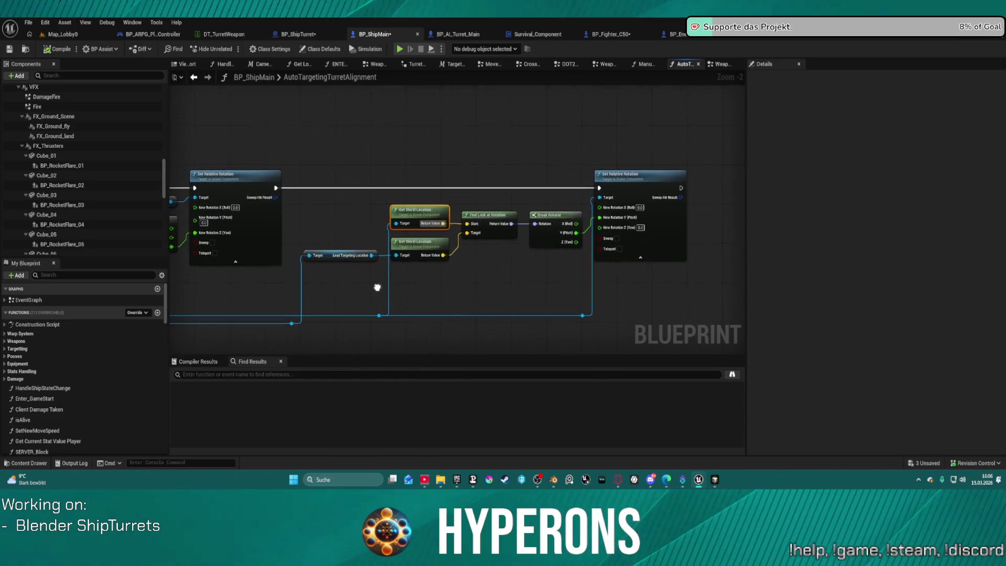
pyautogui.scroll(-1, 487, 269)
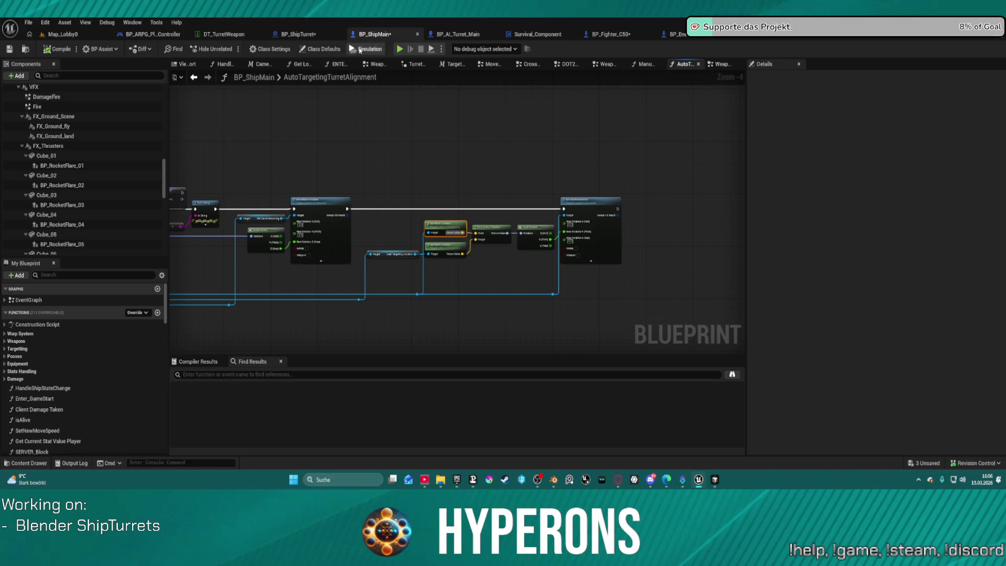
pyautogui.click(315, 36)
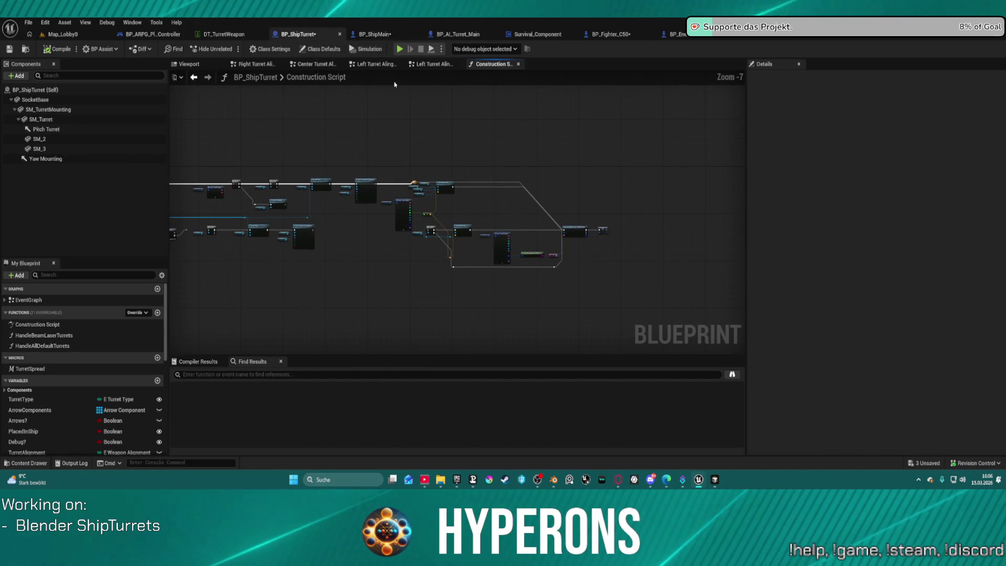
pyautogui.click(189, 64)
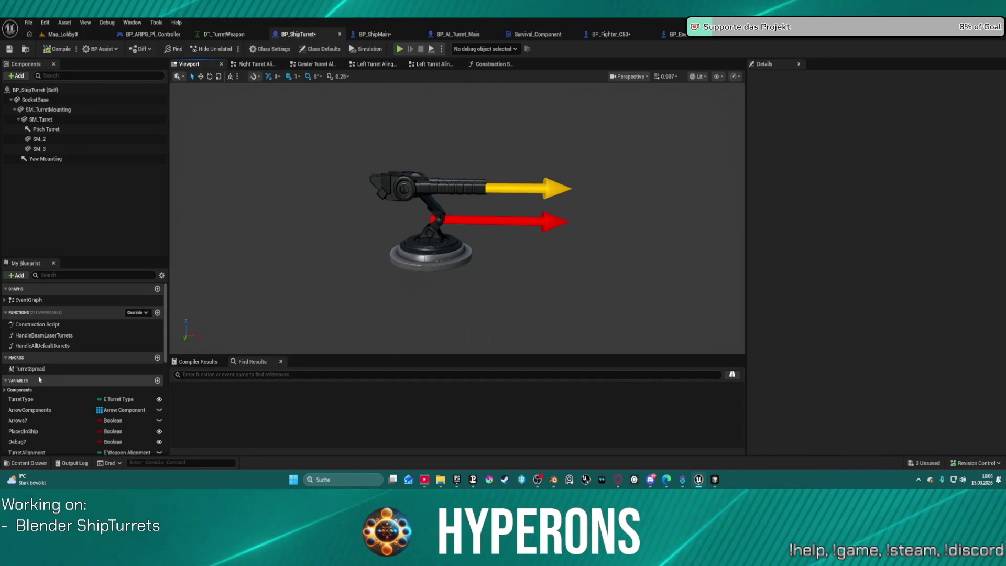
pyautogui.doubleClick(31, 300)
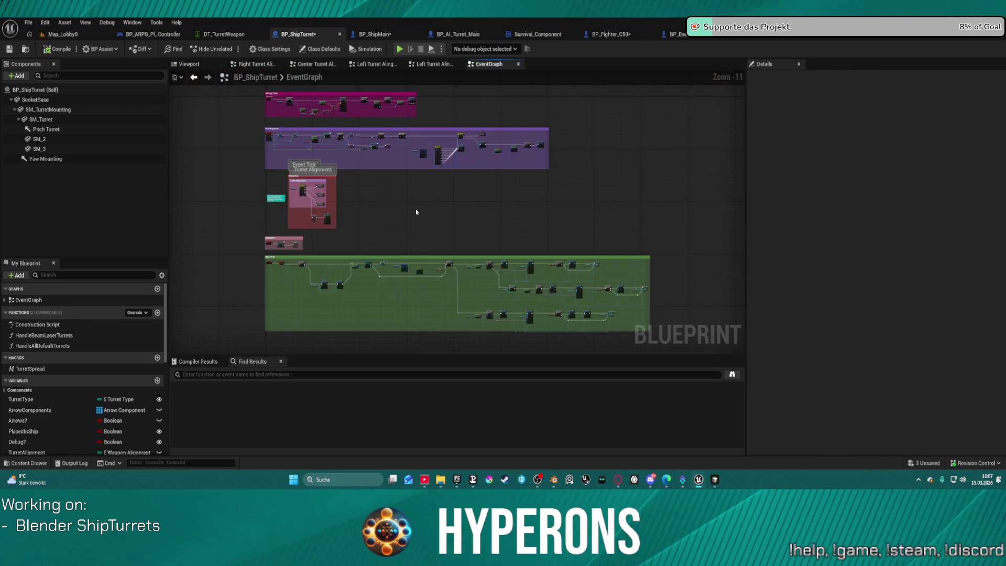
pyautogui.scroll(9, 455, 212)
pyautogui.moveTo(387, 266)
pyautogui.mouseDown()
pyautogui.moveTo(491, 177)
pyautogui.moveTo(801, 177)
pyautogui.mouseUp()
pyautogui.moveTo(398, 157)
pyautogui.mouseDown()
pyautogui.moveTo(406, 346)
pyautogui.moveTo(576, 345)
pyautogui.moveTo(372, 325)
pyautogui.moveTo(480, 332)
pyautogui.moveTo(85, 328)
pyautogui.moveTo(480, 331)
pyautogui.moveTo(320, 320)
pyautogui.mouseUp()
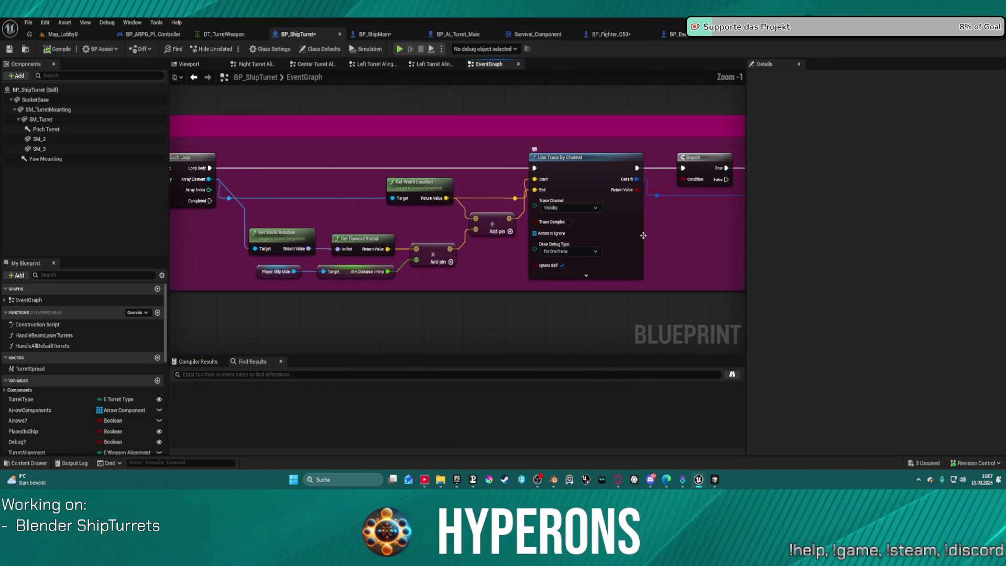
pyautogui.scroll(-4, 647, 233)
pyautogui.moveTo(646, 233)
pyautogui.mouseDown()
pyautogui.moveTo(547, 312)
pyautogui.moveTo(522, 114)
pyautogui.mouseUp()
pyautogui.scroll(-5, 547, 312)
pyautogui.scroll(9, 632, 136)
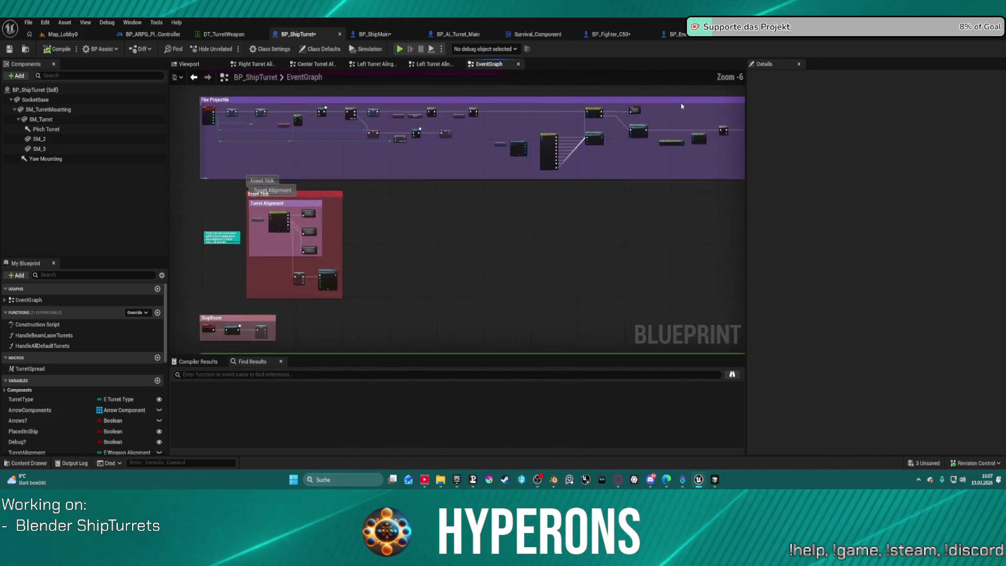
pyautogui.moveTo(605, 131)
pyautogui.mouseDown()
pyautogui.moveTo(387, 157)
pyautogui.moveTo(267, 139)
pyautogui.moveTo(557, 117)
pyautogui.moveTo(512, 94)
pyautogui.moveTo(458, 175)
pyautogui.mouseUp()
pyautogui.moveTo(259, 198)
pyautogui.mouseDown()
pyautogui.moveTo(638, 198)
pyautogui.moveTo(514, 157)
pyautogui.moveTo(175, 157)
pyautogui.mouseUp()
pyautogui.scroll(-2, 638, 199)
pyautogui.scroll(2, 513, 157)
pyautogui.moveTo(611, 223); pyautogui.dragTo(220, 240)
pyautogui.moveTo(530, 249); pyautogui.dragTo(220, 225)
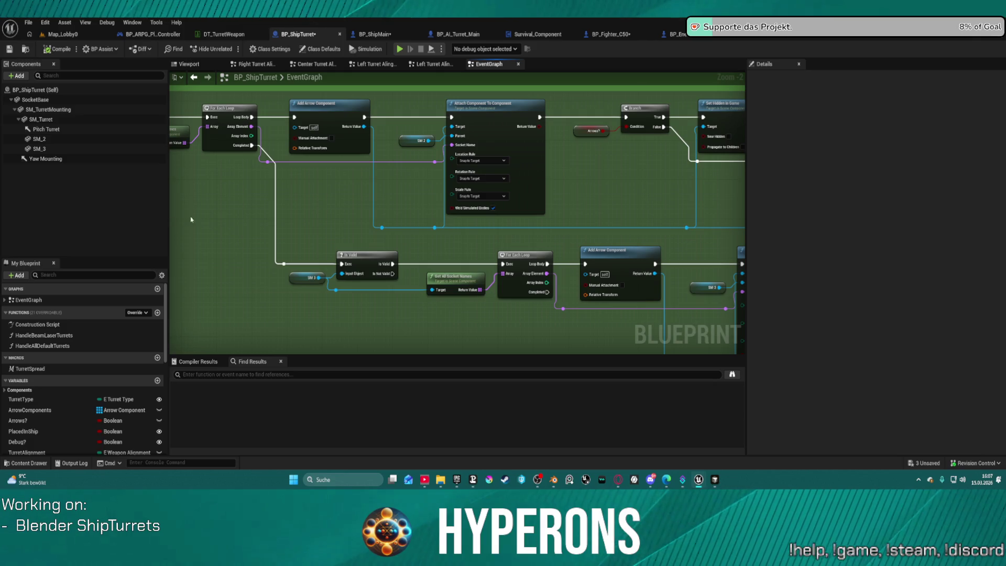
pyautogui.moveTo(617, 185)
pyautogui.mouseDown()
pyautogui.moveTo(330, 178)
pyautogui.moveTo(372, 181)
pyautogui.mouseUp()
pyautogui.scroll(-4, 498, 131)
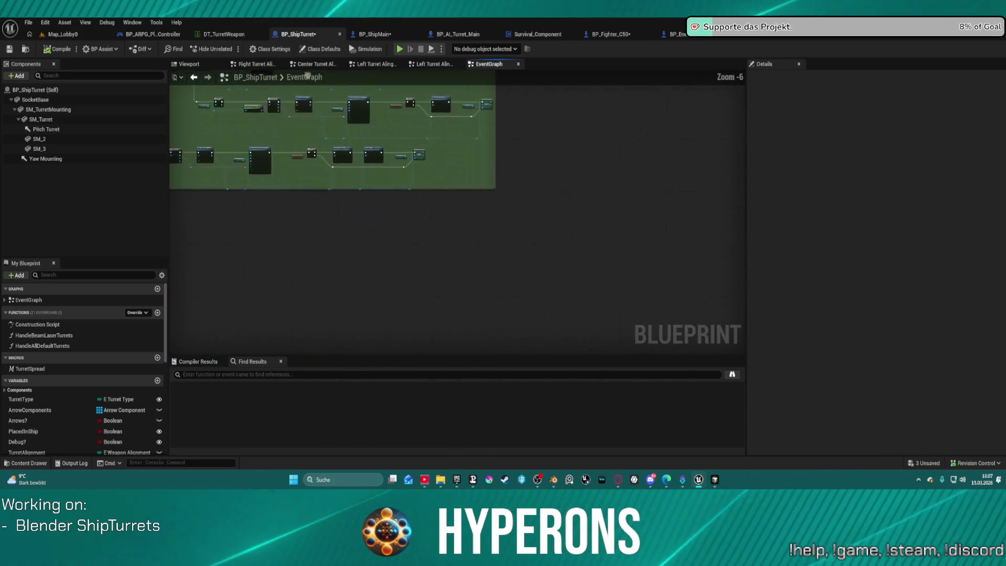
pyautogui.scroll(5, 498, 131)
pyautogui.moveTo(497, 134); pyautogui.dragTo(445, 134)
pyautogui.scroll(-4, 445, 133)
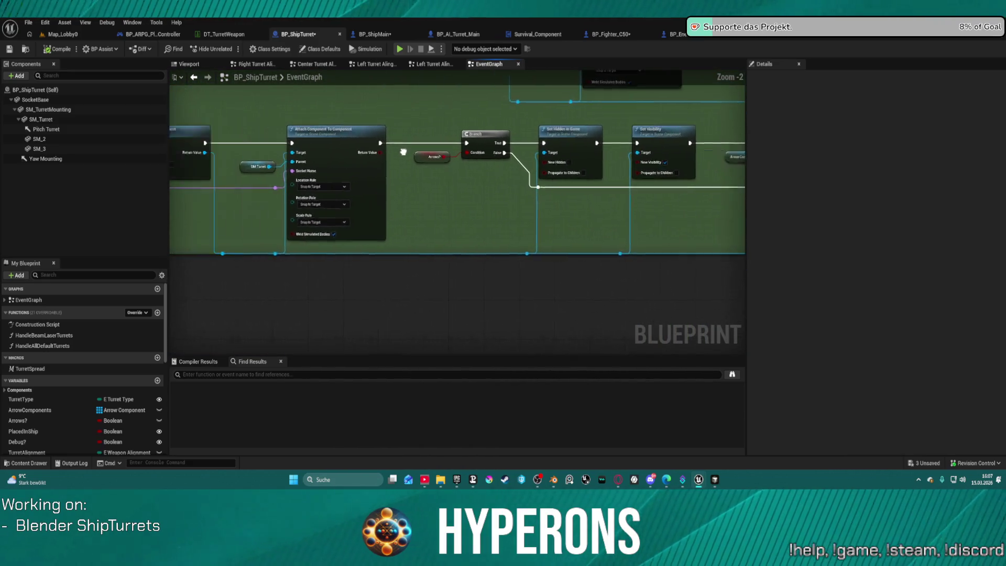
pyautogui.moveTo(493, 173)
pyautogui.mouseDown()
pyautogui.moveTo(494, 261)
pyautogui.moveTo(527, 348)
pyautogui.moveTo(525, 321)
pyautogui.mouseUp()
pyautogui.scroll(2, 391, 216)
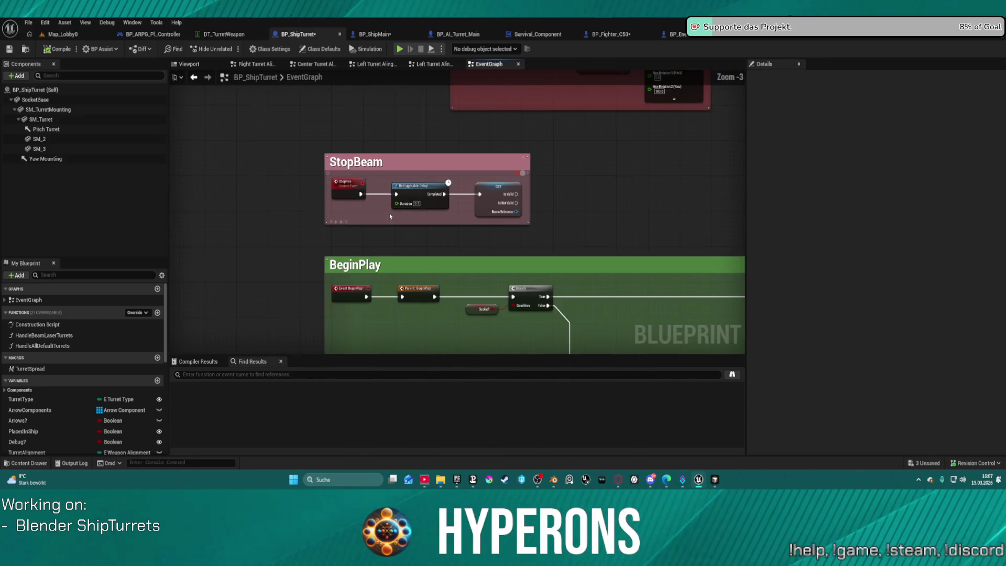
pyautogui.moveTo(404, 205); pyautogui.dragTo(617, 286)
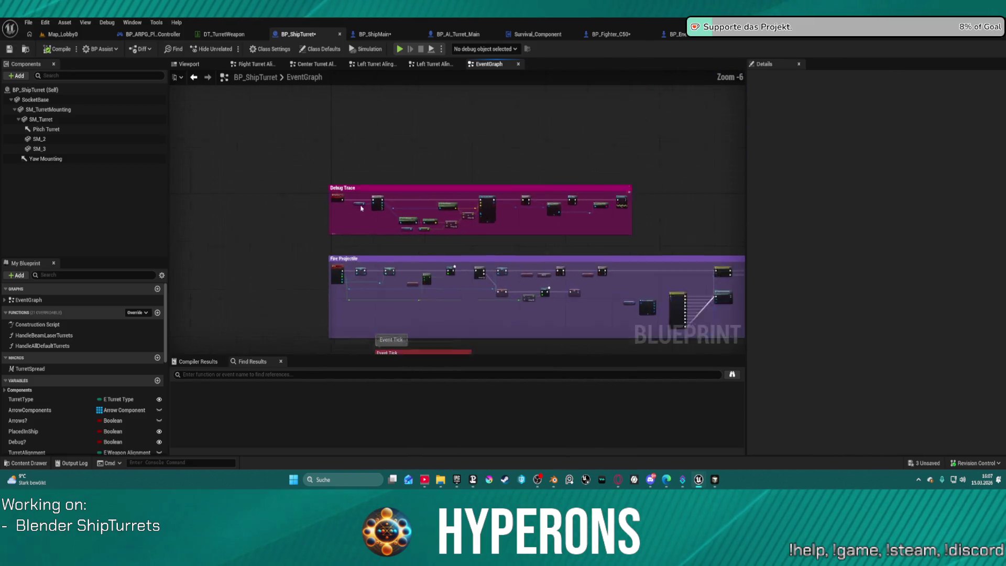
pyautogui.scroll(1, 486, 229)
pyautogui.moveTo(486, 230); pyautogui.dragTo(107, 220)
pyautogui.scroll(-5, 315, 192)
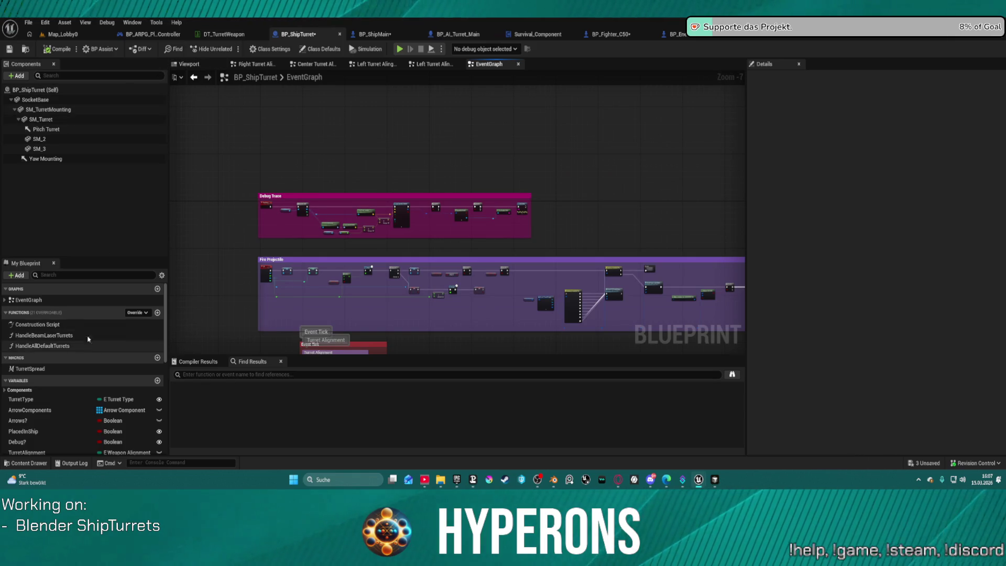
pyautogui.doubleClick(37, 324)
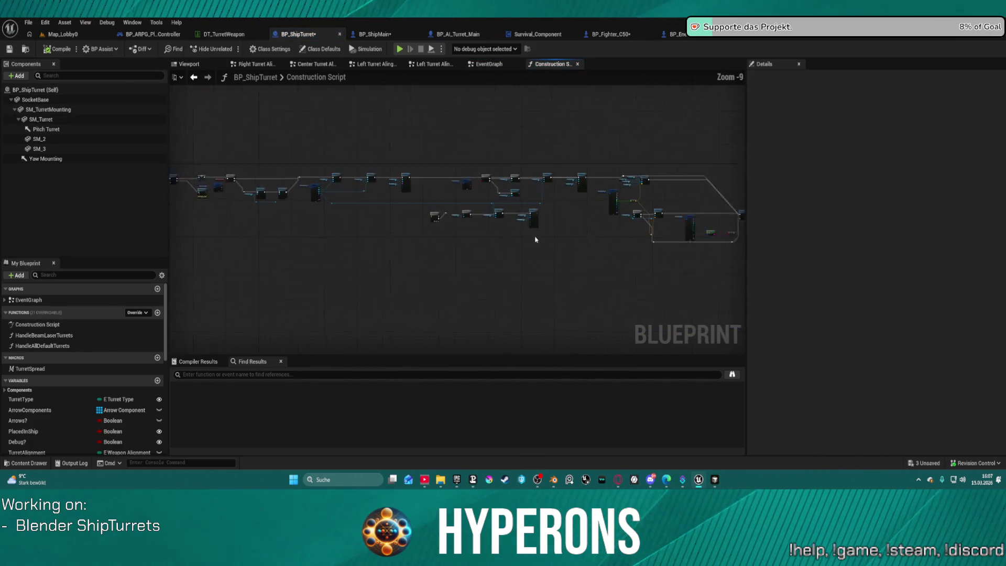
# Break the Attach Component To Component exec link to the Branch and preview the turret
pyautogui.scroll(8, 518, 243)
pyautogui.moveTo(451, 216); pyautogui.dragTo(540, 253)
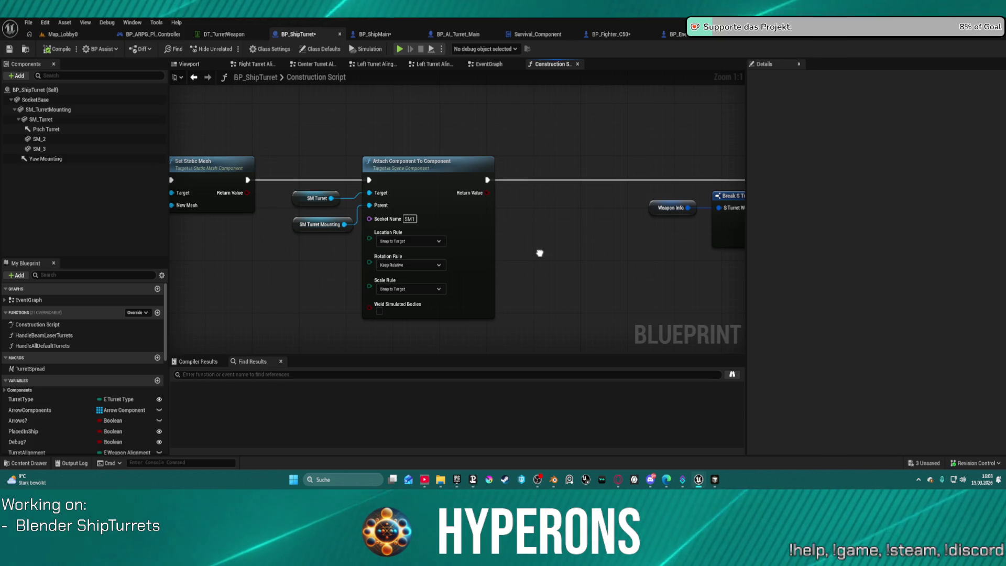
pyautogui.moveTo(539, 253)
pyautogui.mouseDown()
pyautogui.moveTo(711, 249)
pyautogui.moveTo(868, 212)
pyautogui.moveTo(805, 215)
pyautogui.mouseUp()
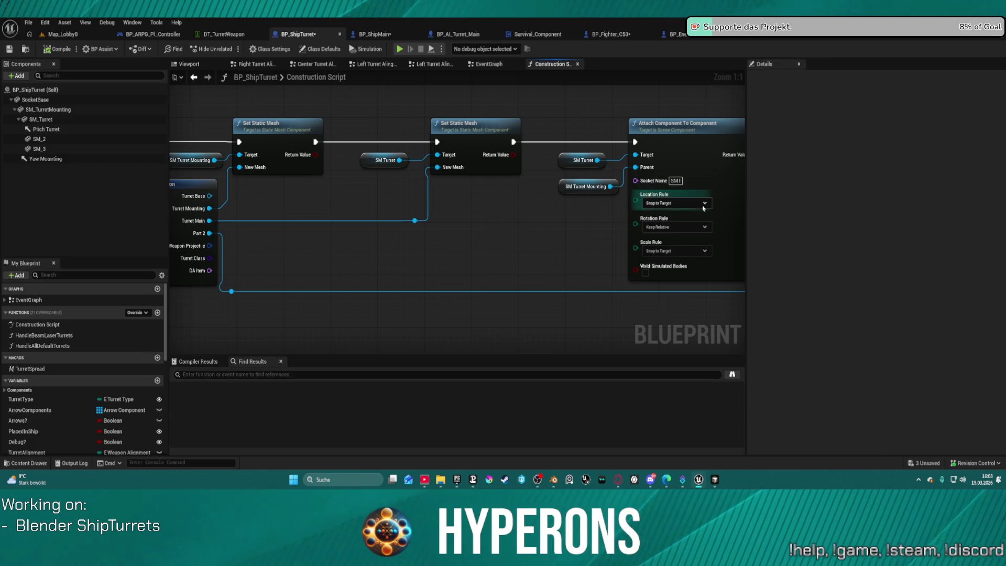
pyautogui.click(676, 227)
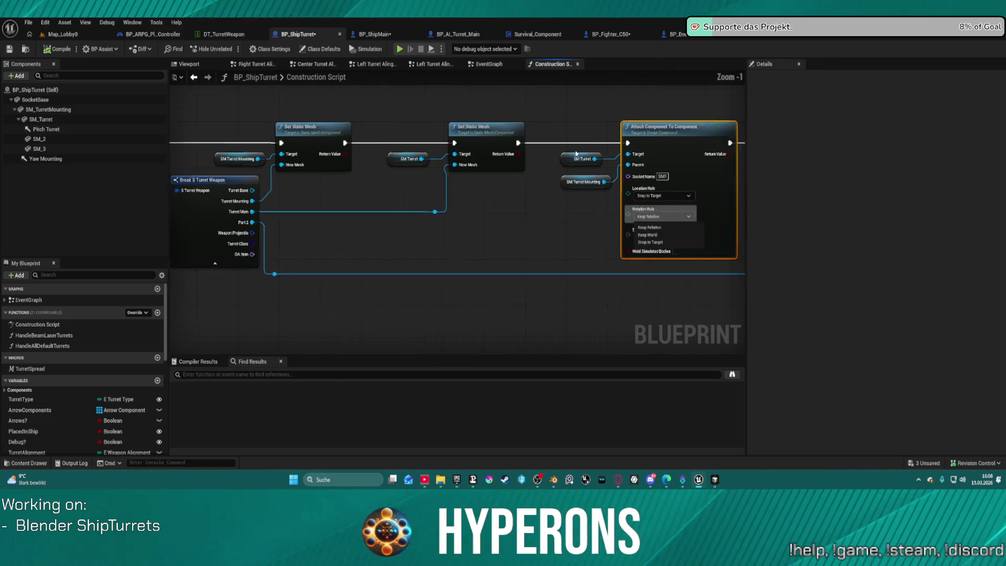
pyautogui.scroll(-3, 548, 152)
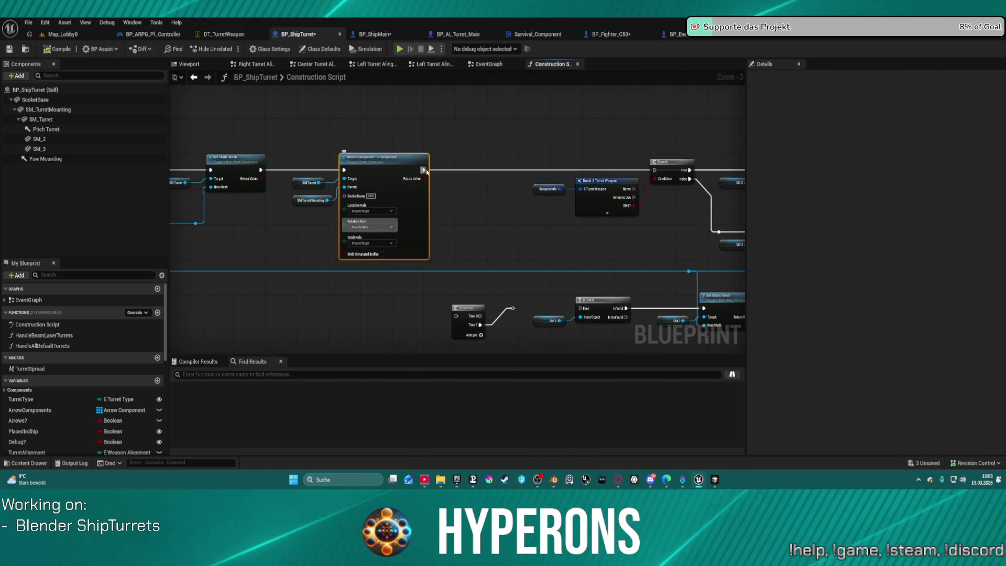
pyautogui.moveTo(423, 170)
pyautogui.mouseDown()
pyautogui.moveTo(323, 153)
pyautogui.moveTo(261, 170)
pyautogui.mouseUp()
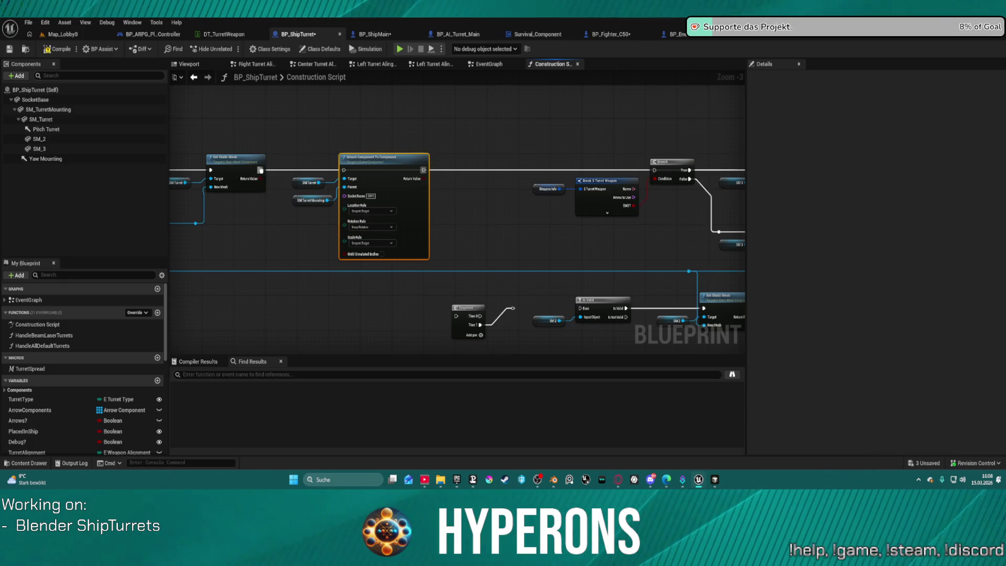
pyautogui.click(190, 64)
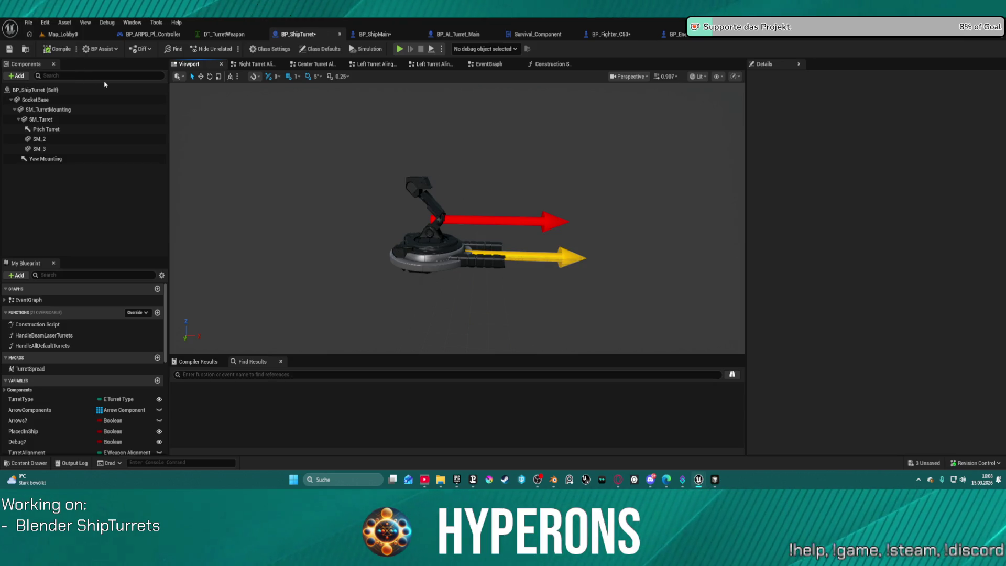
# Restore the attach node's execution link, recompile, and check SM_Turret in the viewport
pyautogui.click(47, 120)
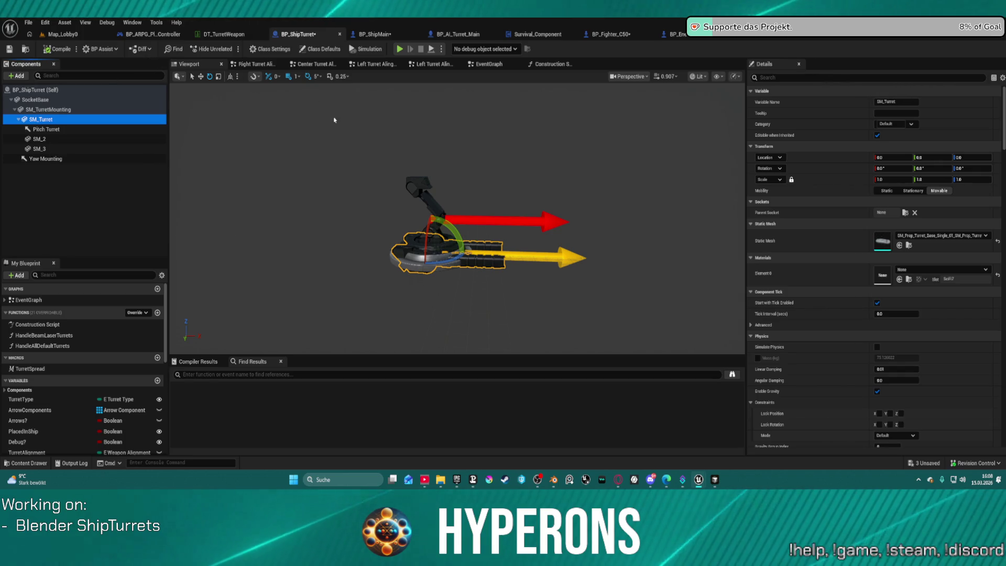
pyautogui.click(536, 64)
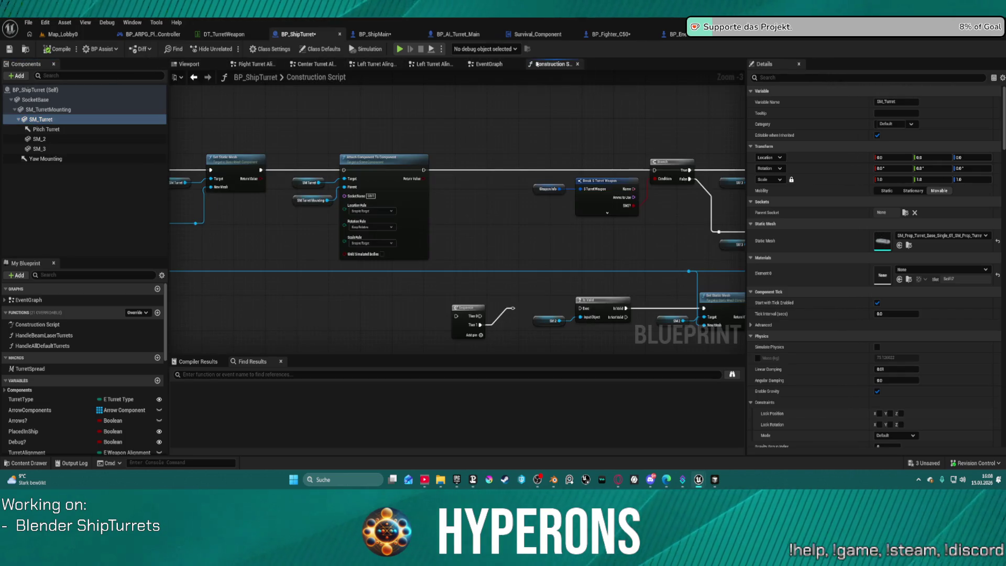
pyautogui.click(260, 176)
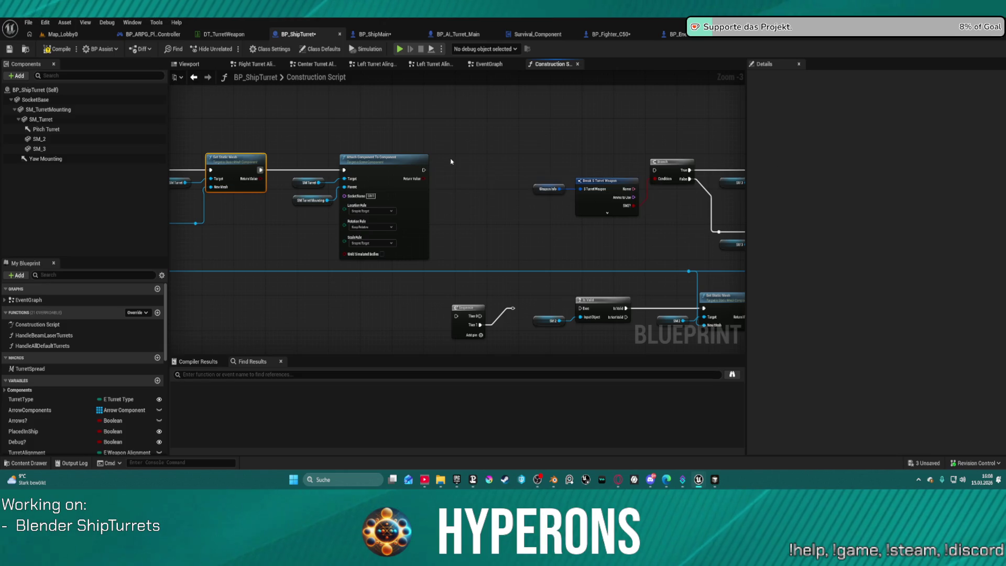
pyautogui.hotkey('ctrl', 'z')
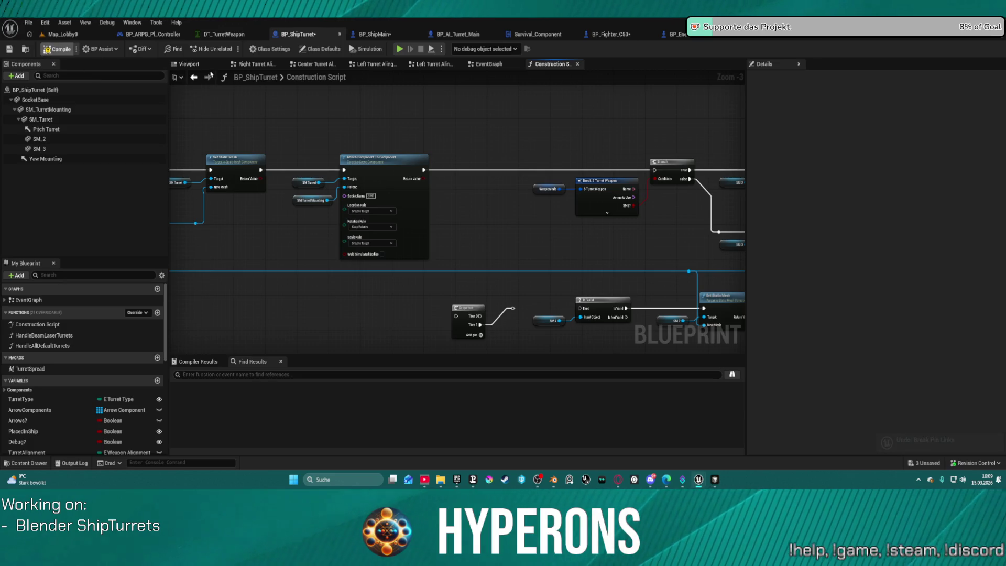
pyautogui.click(42, 119)
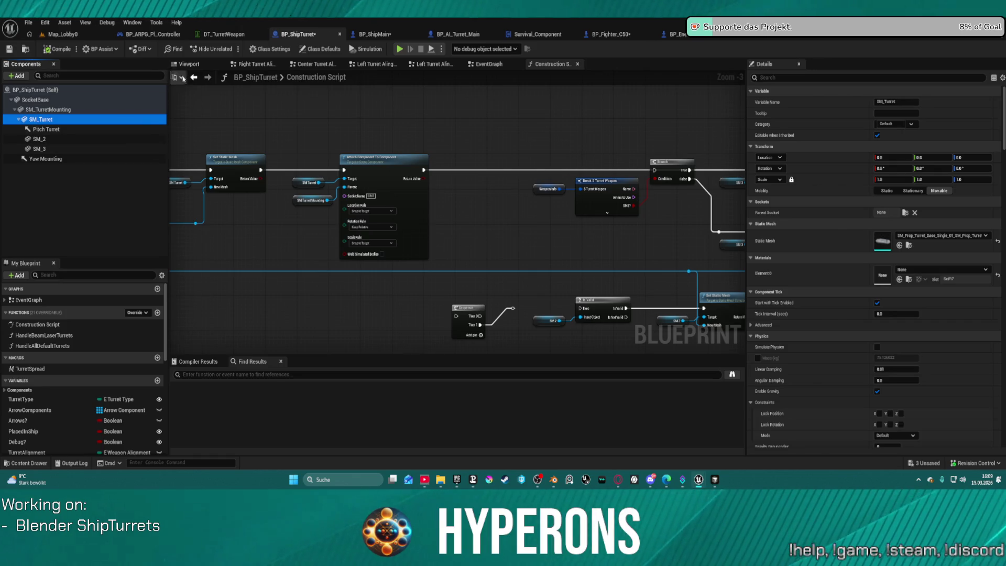
pyautogui.click(188, 64)
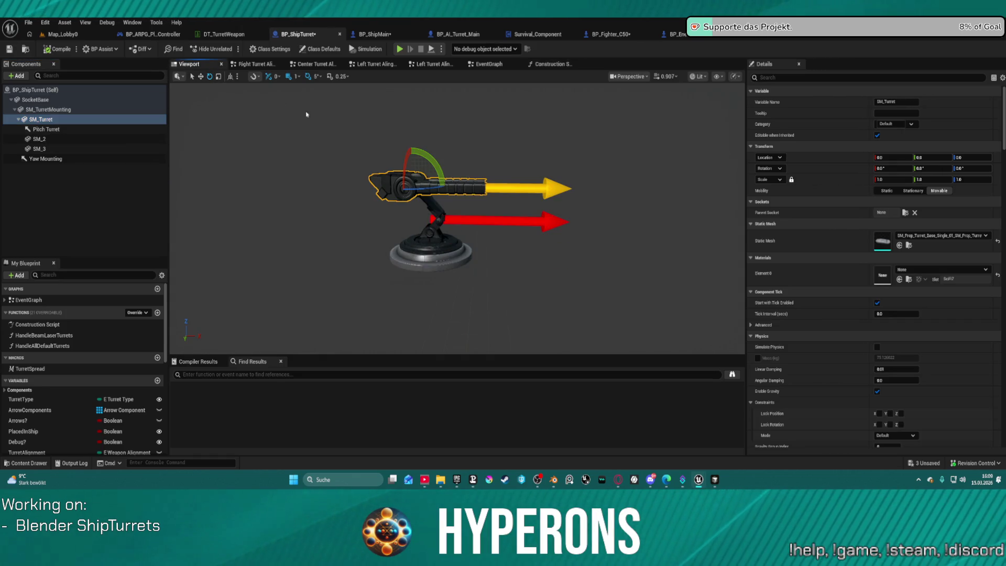
pyautogui.click(79, 119)
pyautogui.click(49, 51)
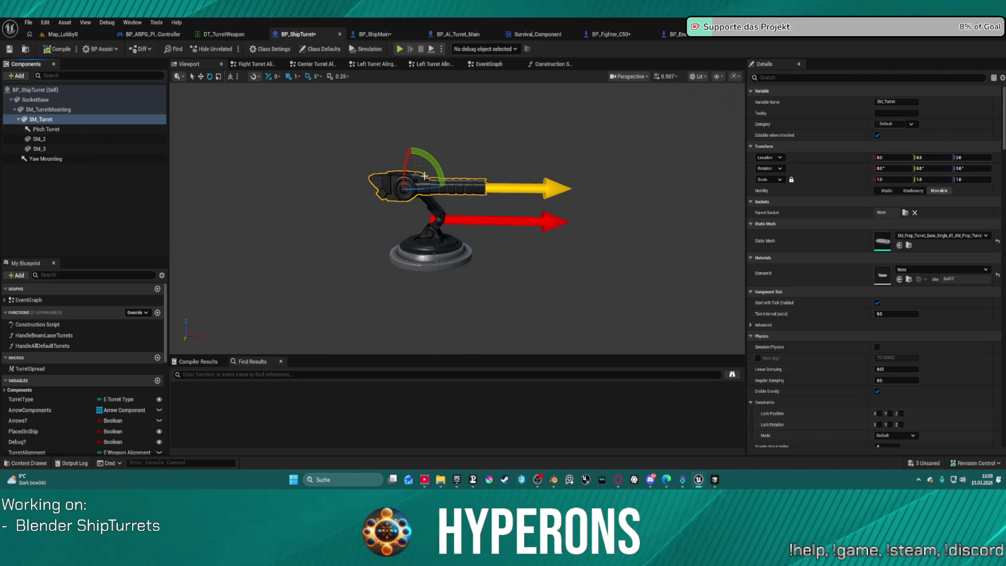
# Inspect the Attach Component To Component node, then reselect SM_Turret in the 3D view
pyautogui.click(261, 64)
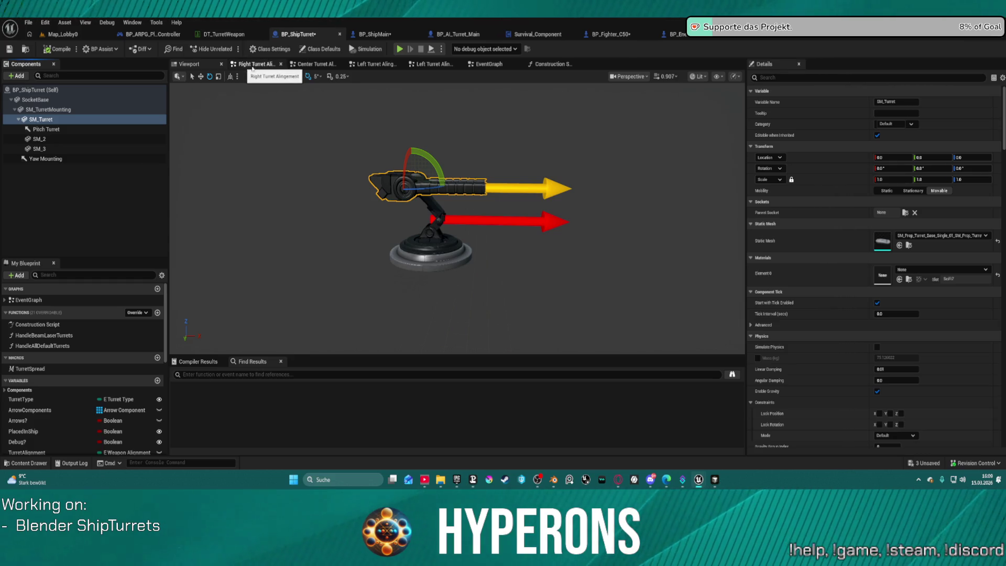
pyautogui.click(555, 67)
pyautogui.moveTo(423, 169)
pyautogui.mouseDown()
pyautogui.moveTo(597, 163)
pyautogui.moveTo(467, 161)
pyautogui.mouseUp()
pyautogui.press('Escape')
pyautogui.click(420, 166)
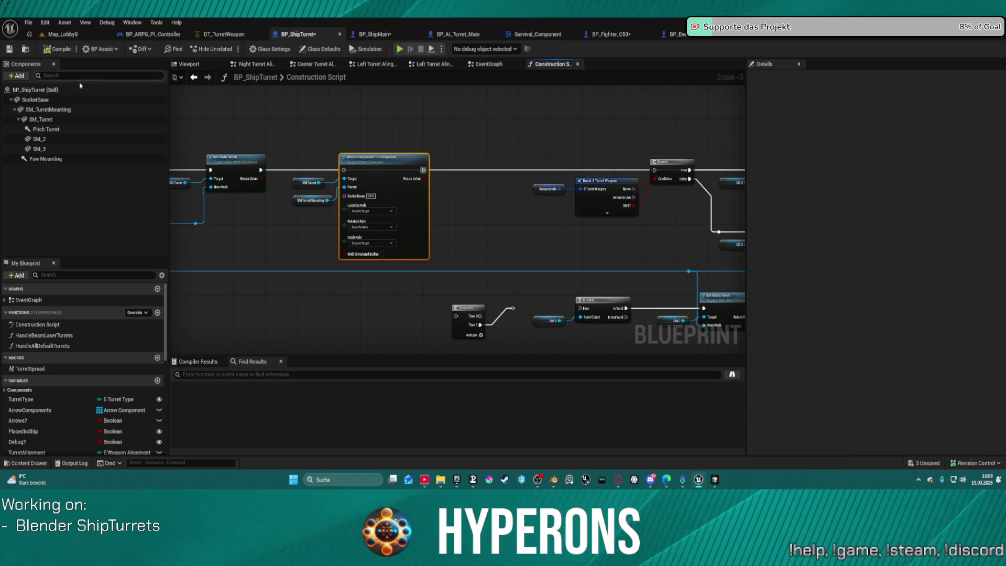
pyautogui.click(41, 119)
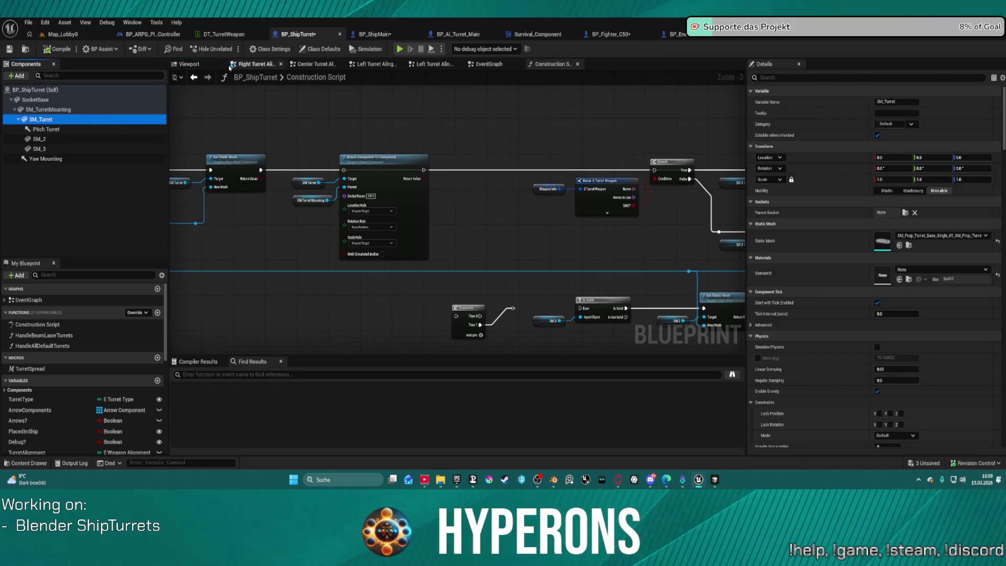
pyautogui.click(193, 65)
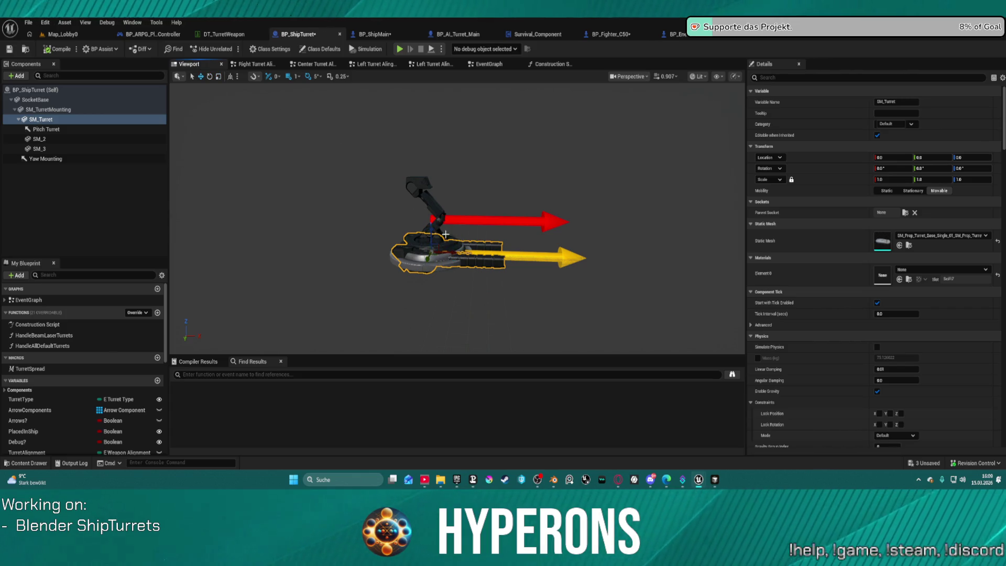
# Seat SM_Turret on its mounting (Z≈173, X≈-53), compile, and return to Map_Lobby0
pyautogui.moveTo(431, 226); pyautogui.dragTo(436, 160)
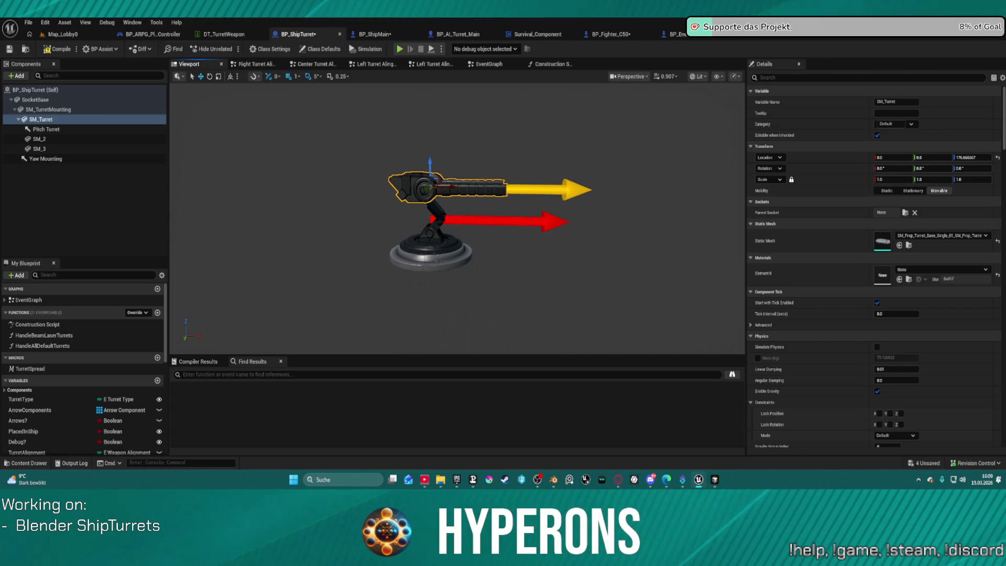
pyautogui.scroll(-3, 456, 217)
pyautogui.scroll(-4, 457, 217)
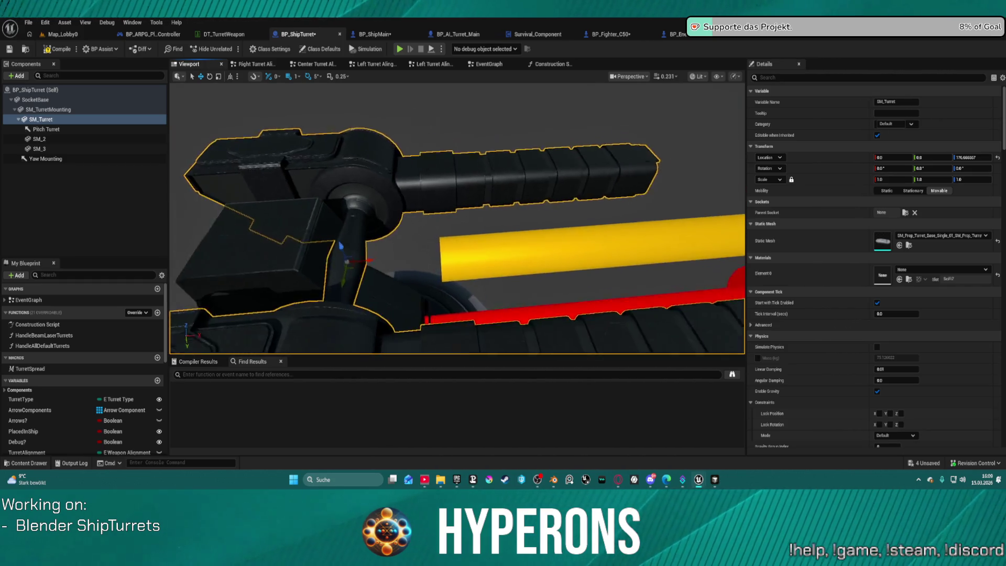
pyautogui.scroll(1, 453, 181)
pyautogui.moveTo(374, 256); pyautogui.dragTo(253, 264)
pyautogui.moveTo(456, 235)
pyautogui.mouseDown()
pyautogui.moveTo(545, 215)
pyautogui.moveTo(545, 183)
pyautogui.moveTo(461, 225)
pyautogui.moveTo(195, 224)
pyautogui.mouseUp()
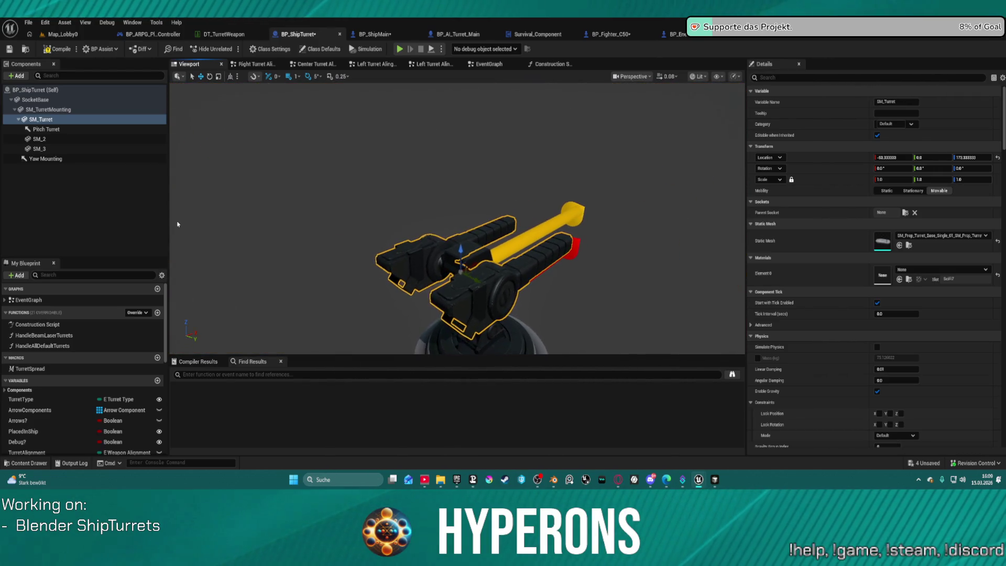
pyautogui.click(59, 49)
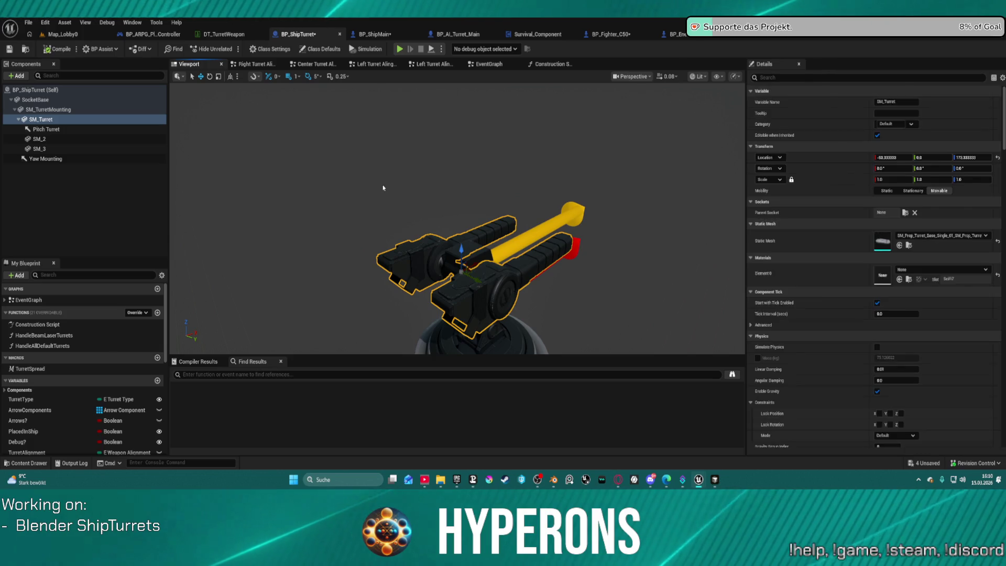
pyautogui.click(61, 34)
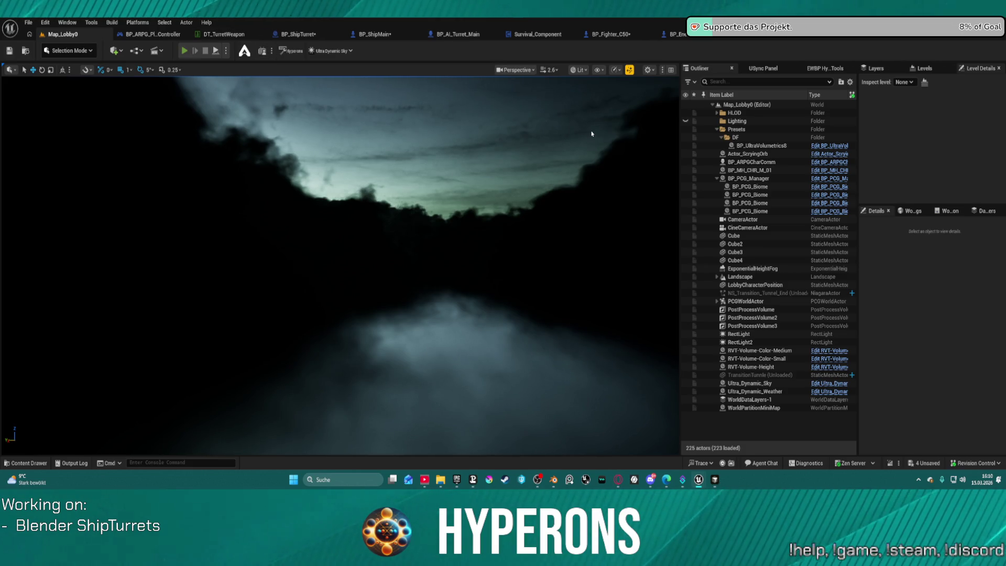
# Play-test Map_Lobby0 with a saved character to check the ship turrets, then stop
pyautogui.hotkey('alt', 'p')
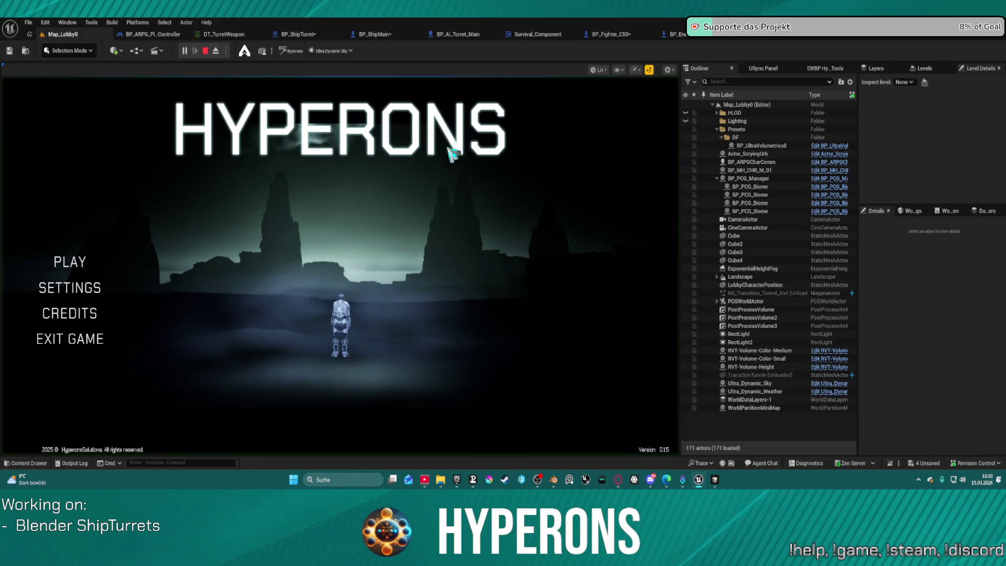
pyautogui.click(77, 261)
pyautogui.click(226, 262)
pyautogui.click(272, 402)
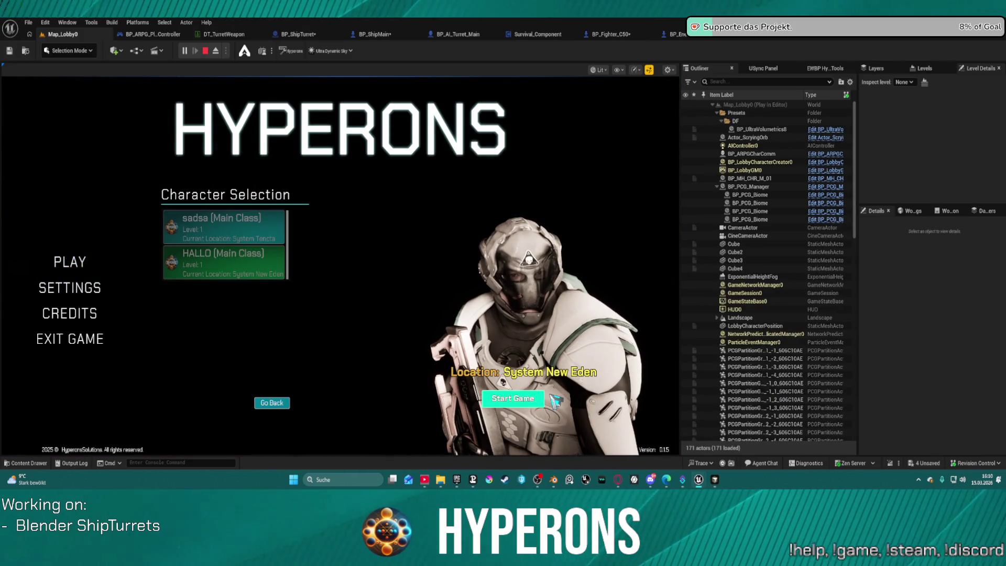
pyautogui.click(542, 398)
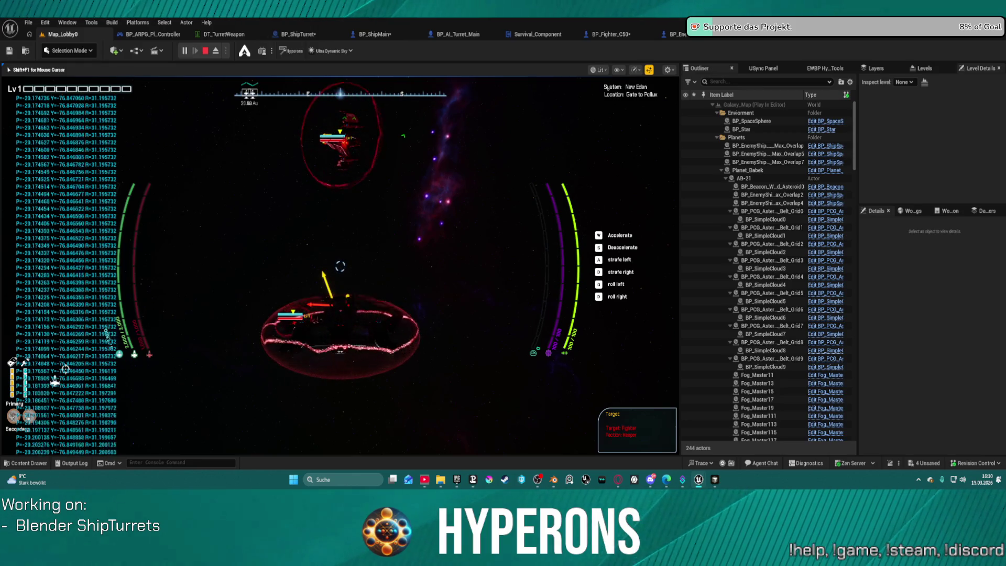
pyautogui.press('F8')
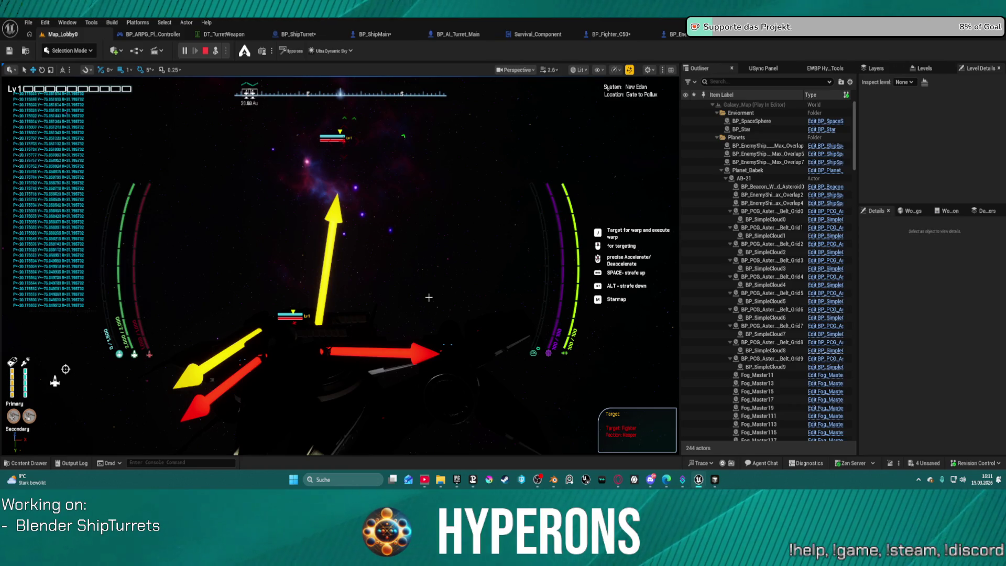
pyautogui.press('Escape')
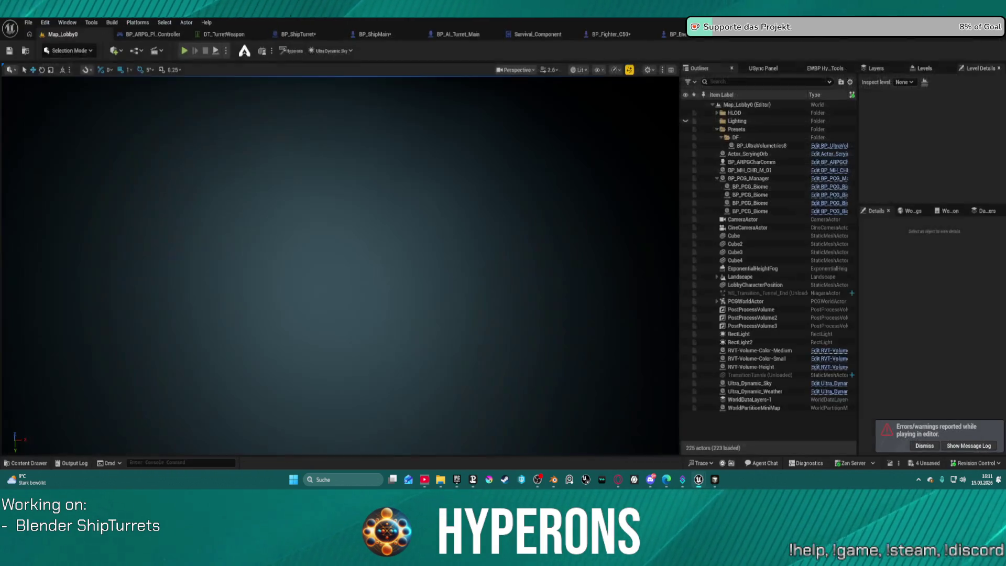
# Compare BP_ShipTurret's Pitch Turret pivot against SM_Turret, then return to BP_ShipMain's alignment graph
pyautogui.click(670, 35)
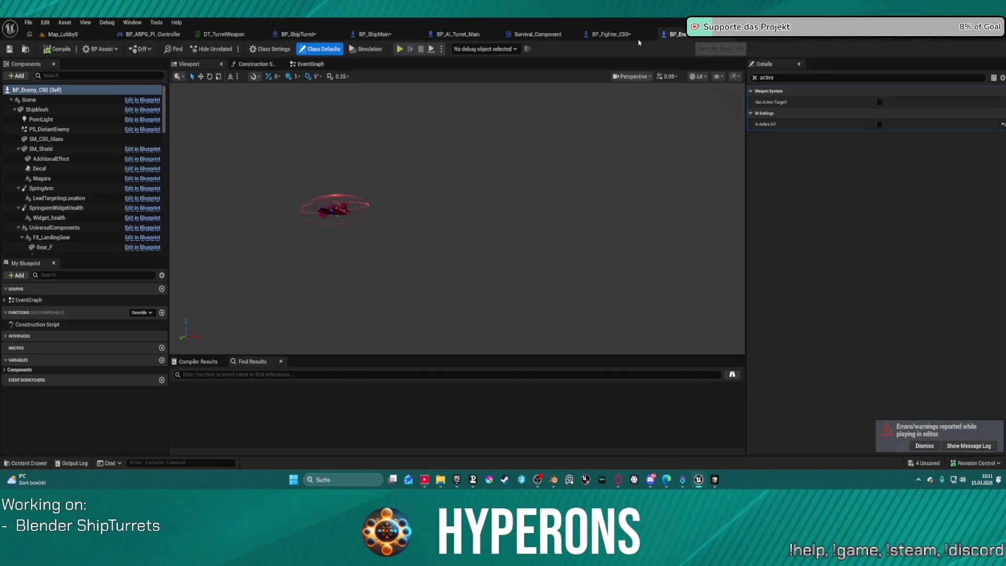
pyautogui.click(299, 35)
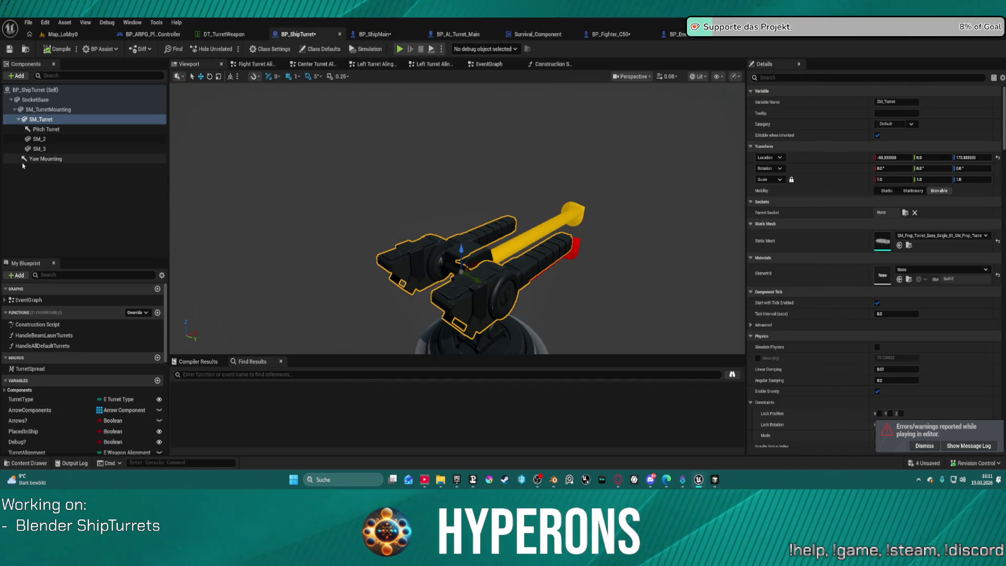
pyautogui.click(58, 130)
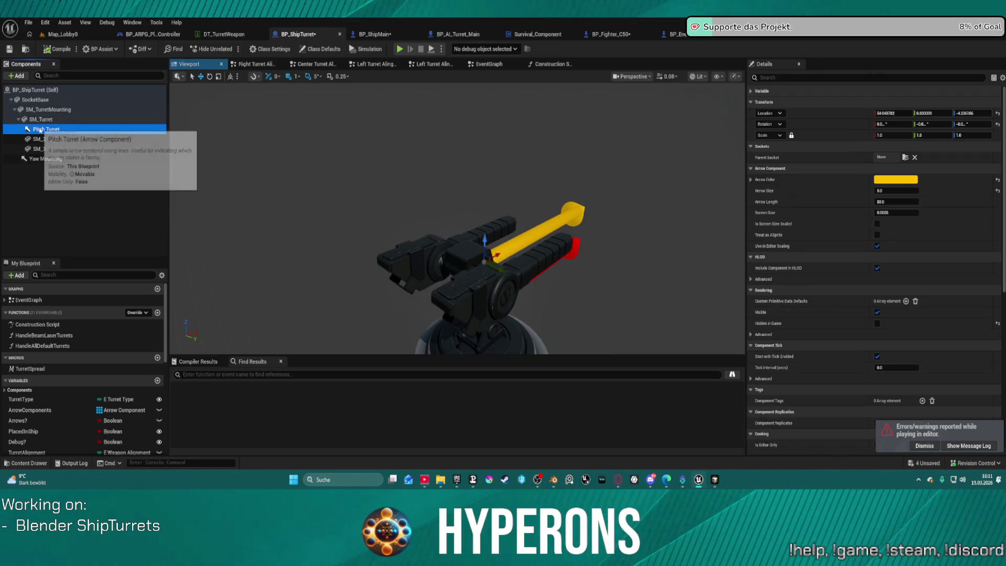
pyautogui.click(33, 119)
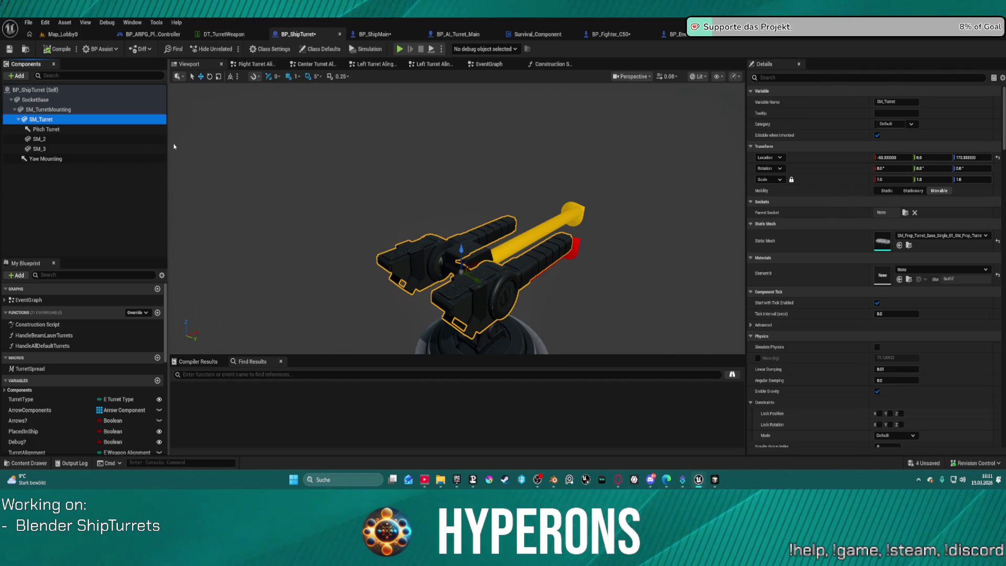
pyautogui.click(91, 132)
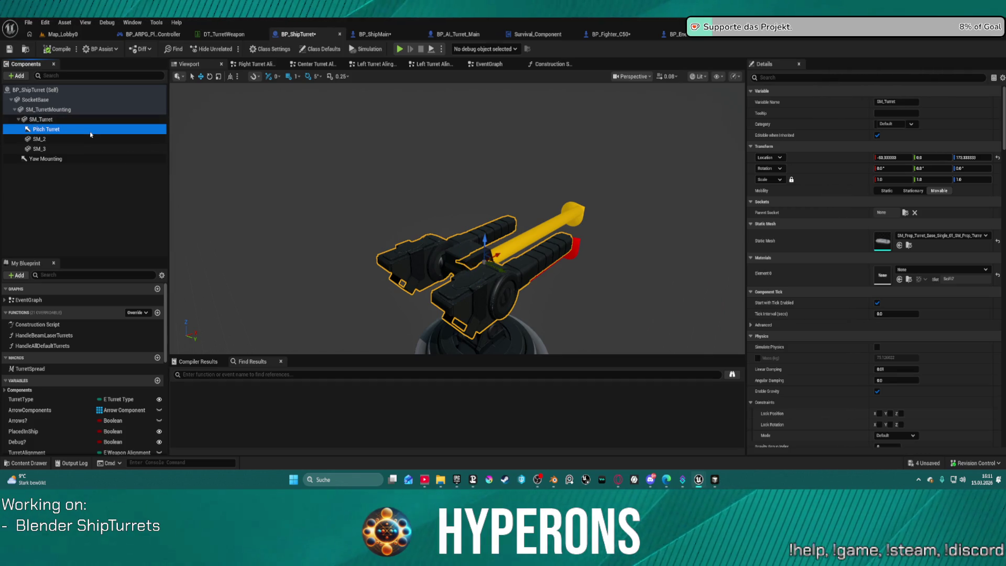
pyautogui.scroll(5, 453, 181)
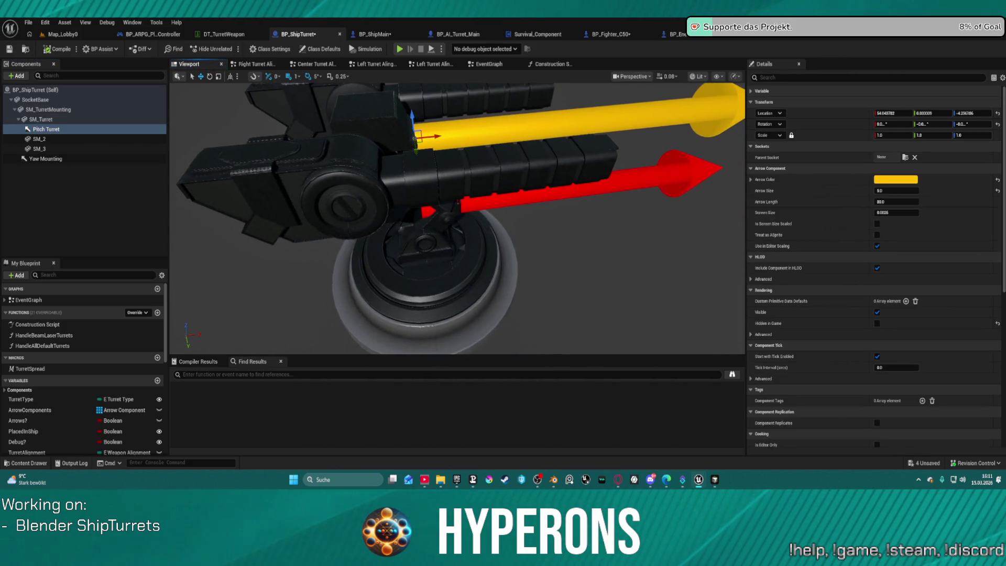
pyautogui.click(469, 166)
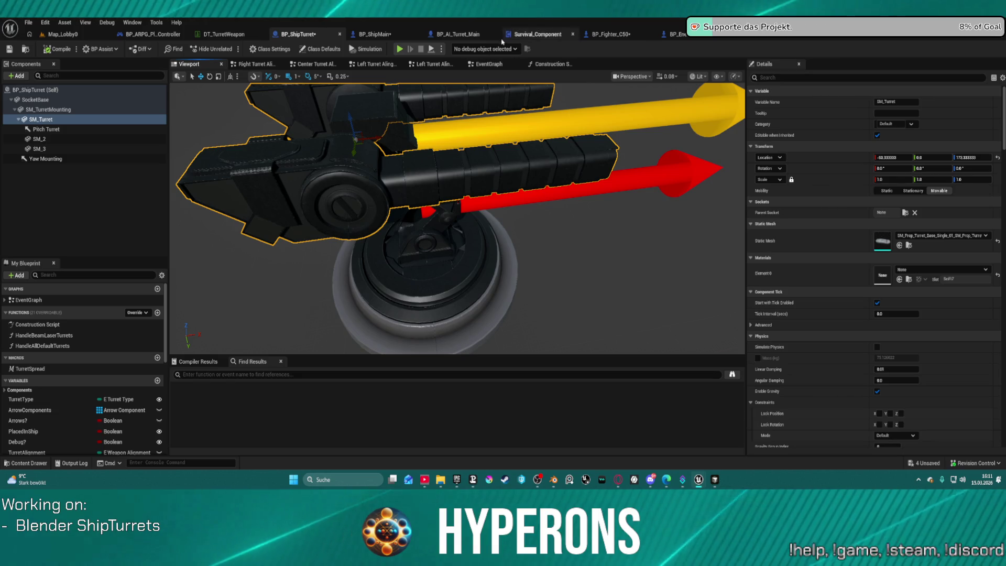
pyautogui.click(373, 34)
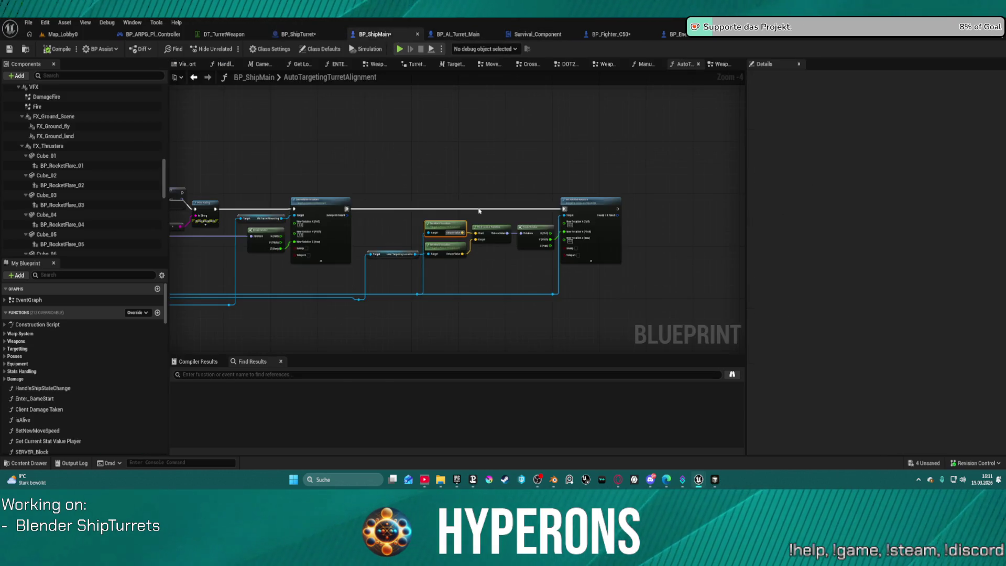
# Move the turret getter lower and add a SET SM Turret node with a reroute
pyautogui.scroll(4, 479, 211)
pyautogui.scroll(-3, 410, 252)
pyautogui.scroll(3, 414, 320)
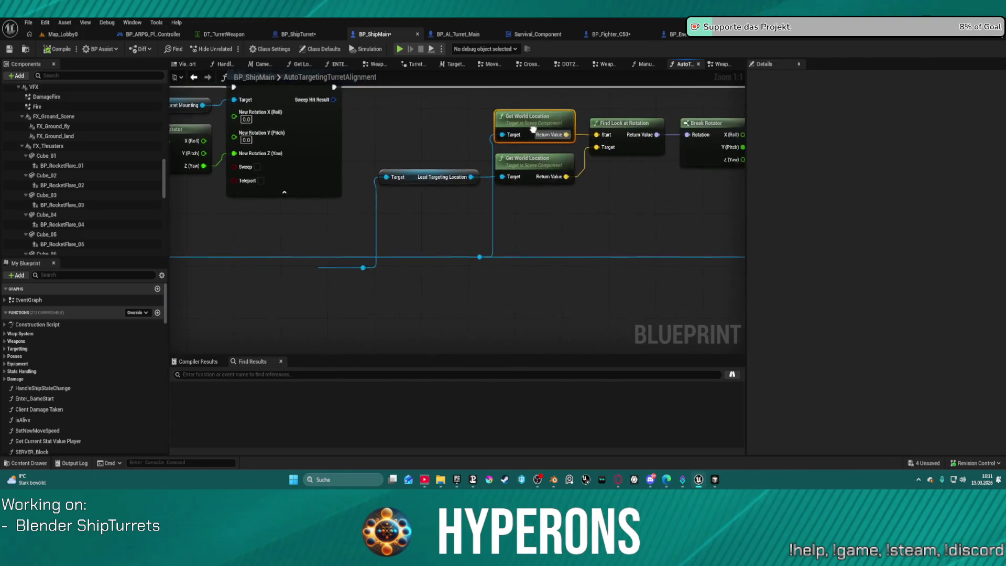
pyautogui.click(545, 143)
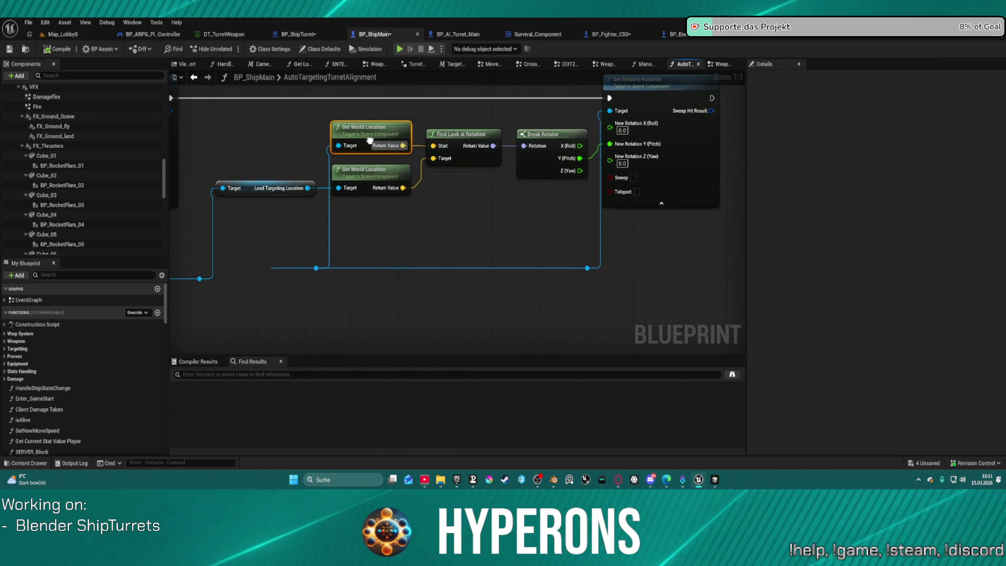
pyautogui.moveTo(448, 157)
pyautogui.mouseDown()
pyautogui.moveTo(352, 192)
pyautogui.moveTo(408, 261)
pyautogui.moveTo(421, 257)
pyautogui.moveTo(413, 232)
pyautogui.mouseUp()
pyautogui.moveTo(397, 281)
pyautogui.mouseDown()
pyautogui.moveTo(843, 199)
pyautogui.moveTo(622, 240)
pyautogui.moveTo(632, 230)
pyautogui.mouseUp()
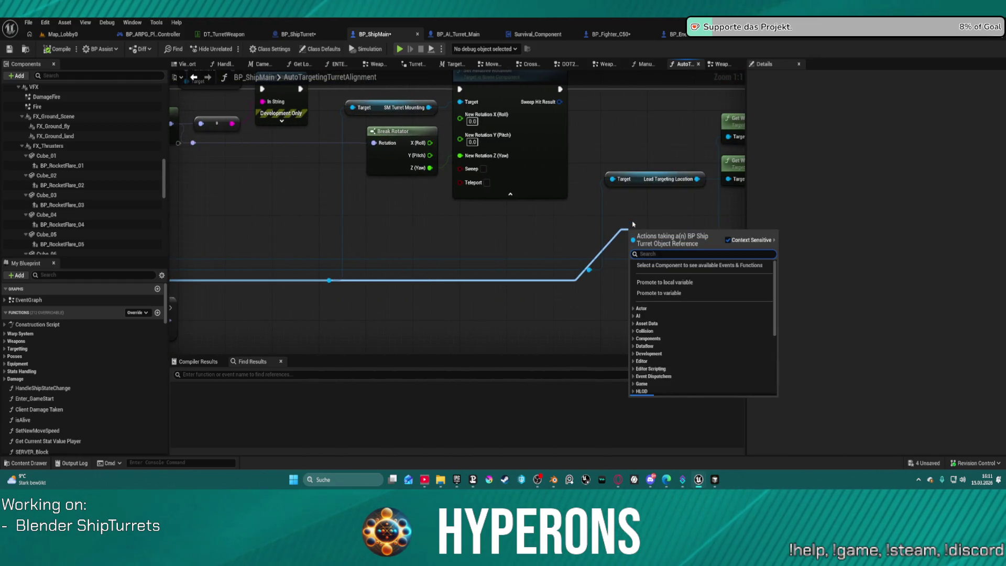
pyautogui.write('turret')
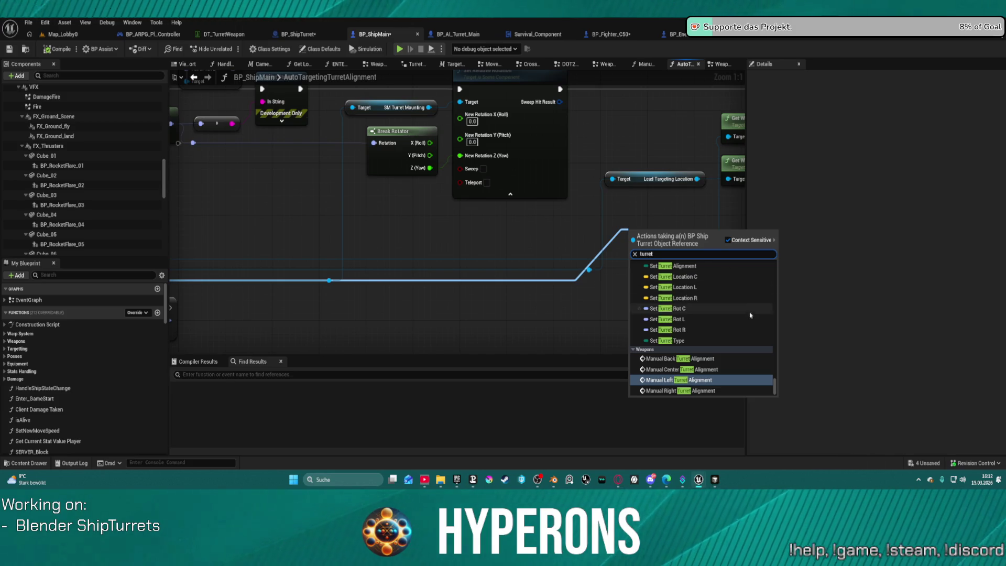
pyautogui.scroll(5, 750, 315)
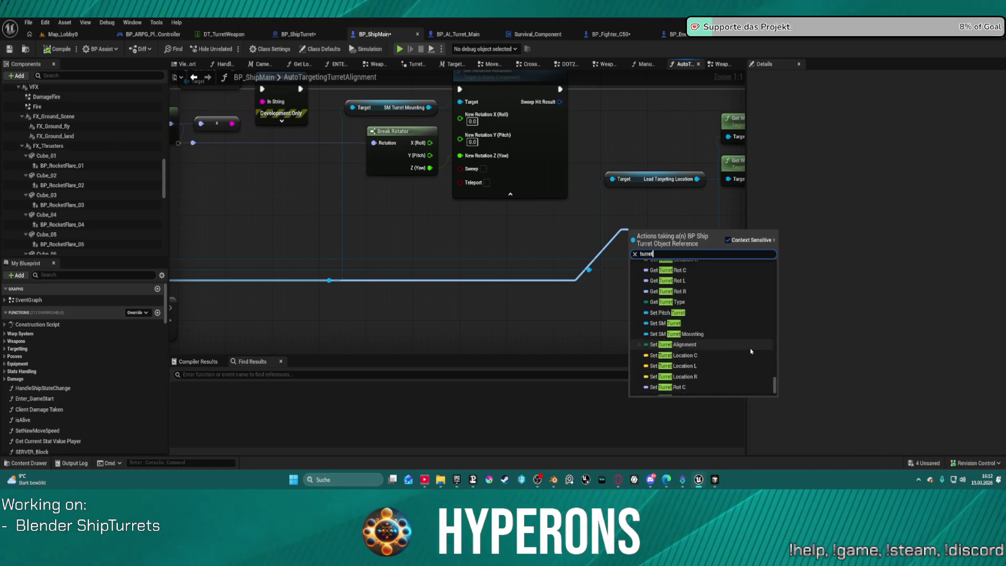
pyautogui.click(696, 362)
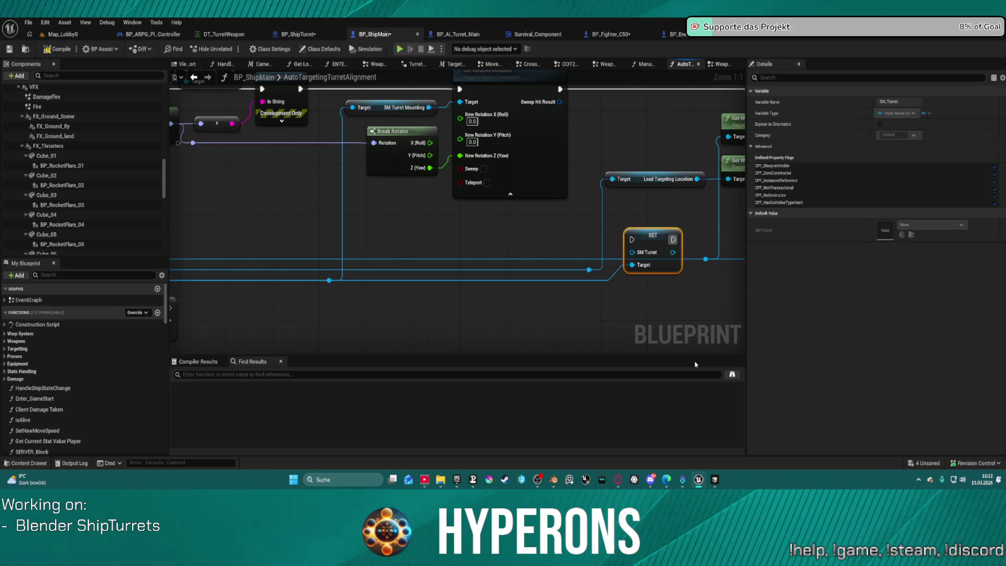
pyautogui.moveTo(642, 237)
pyautogui.mouseDown()
pyautogui.moveTo(461, 233)
pyautogui.moveTo(518, 291)
pyautogui.mouseUp()
pyautogui.doubleClick(501, 288)
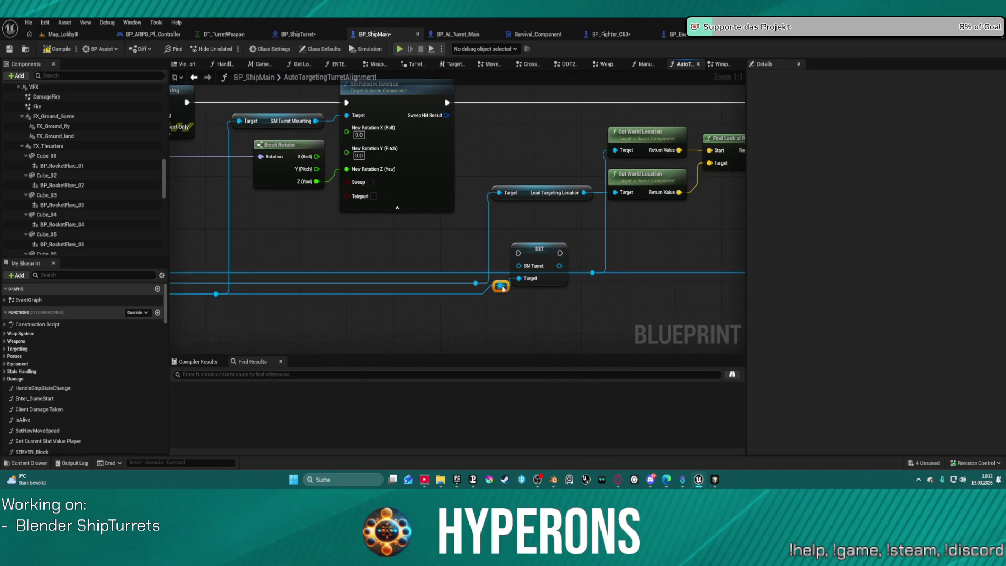
# Replace SET SM Turret with Get SM Turret wired to Set Relative Rotation, deleting the old reroute
pyautogui.click(544, 260)
pyautogui.press('Delete')
pyautogui.moveTo(501, 285); pyautogui.dragTo(574, 295)
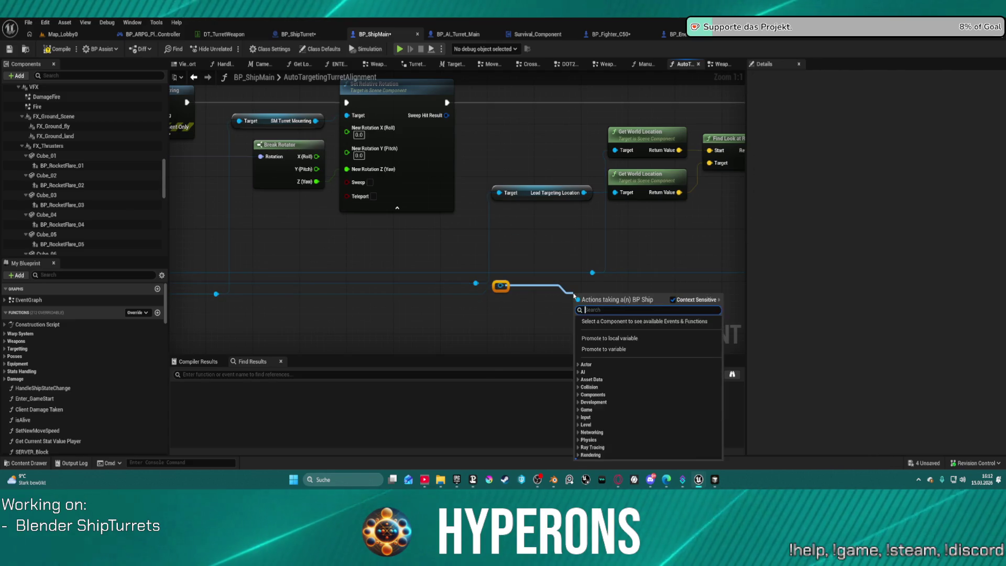
pyautogui.write('get turret')
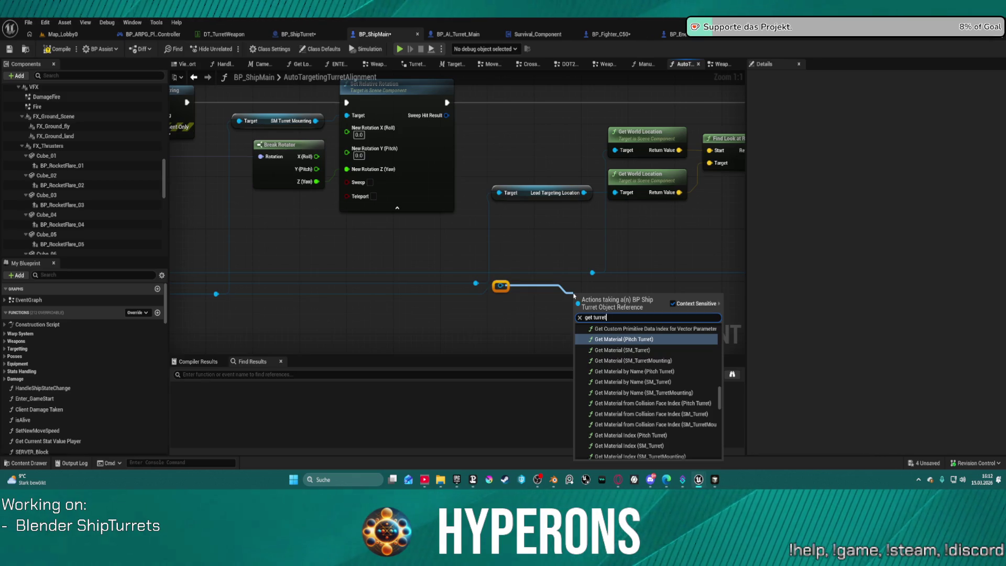
pyautogui.scroll(-10, 607, 369)
pyautogui.click(610, 358)
pyautogui.moveTo(500, 285)
pyautogui.mouseDown()
pyautogui.moveTo(620, 296)
pyautogui.moveTo(706, 202)
pyautogui.moveTo(655, 115)
pyautogui.mouseUp()
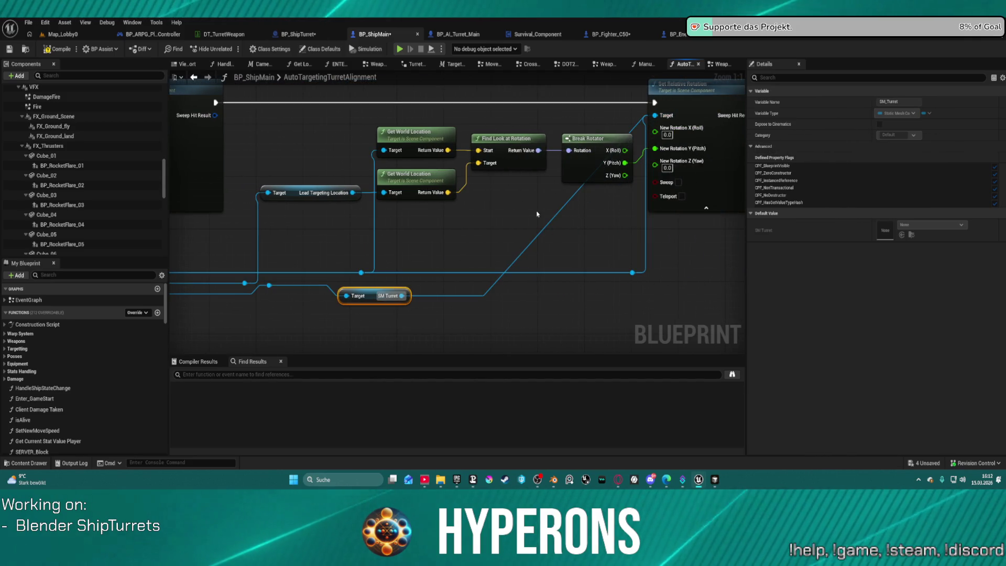
pyautogui.click(632, 273)
pyautogui.press('Delete')
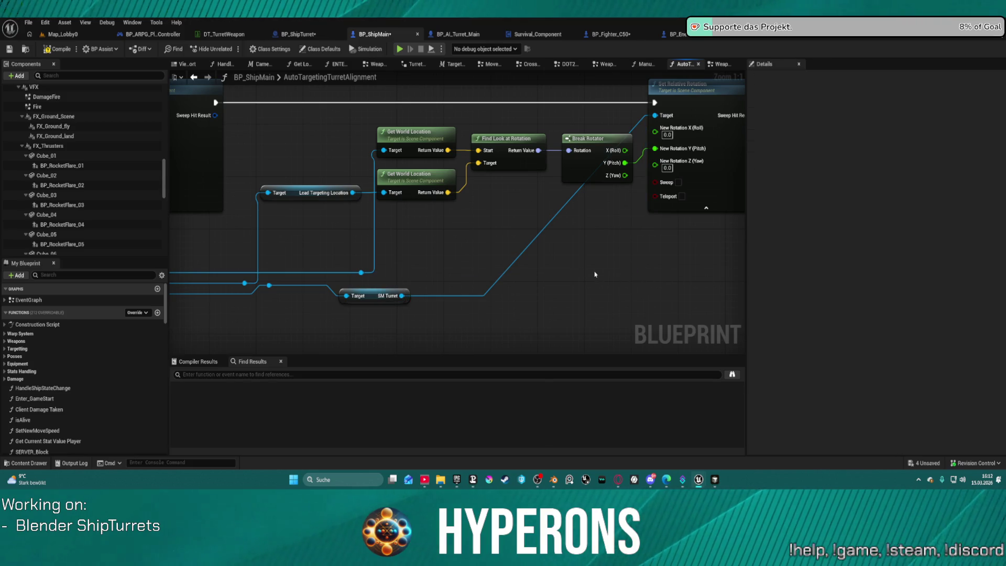
# Compile, start a play test, and choose the HALLO character
pyautogui.click(400, 49)
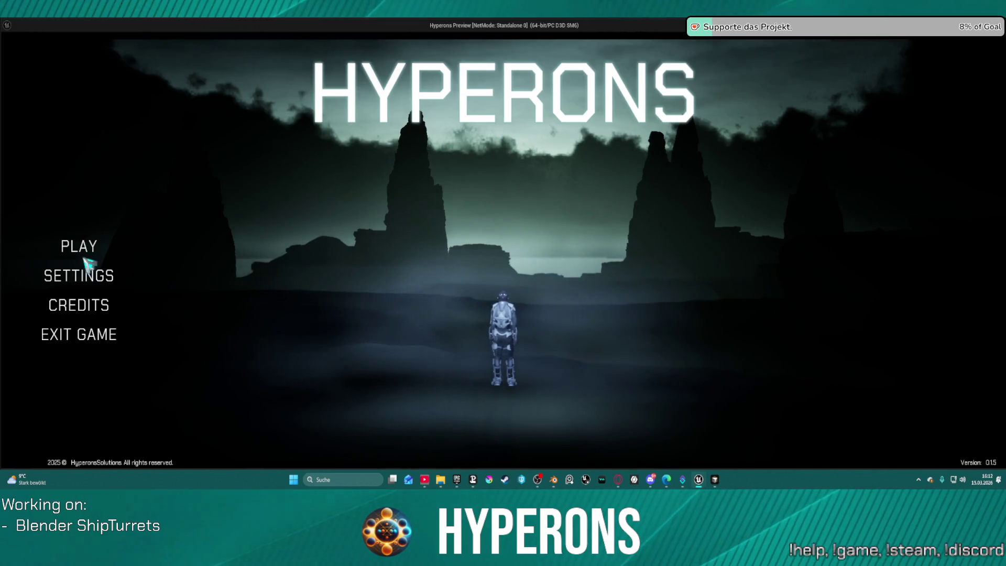
pyautogui.click(78, 246)
pyautogui.doubleClick(421, 254)
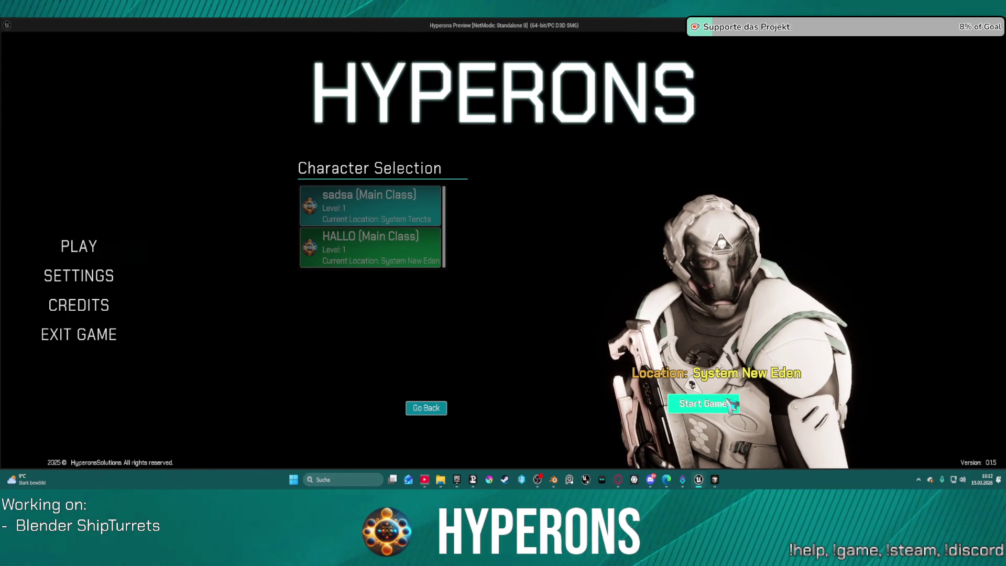
# Start the game in New Eden as HALLO, fly to check turrets, then stop
pyautogui.click(703, 403)
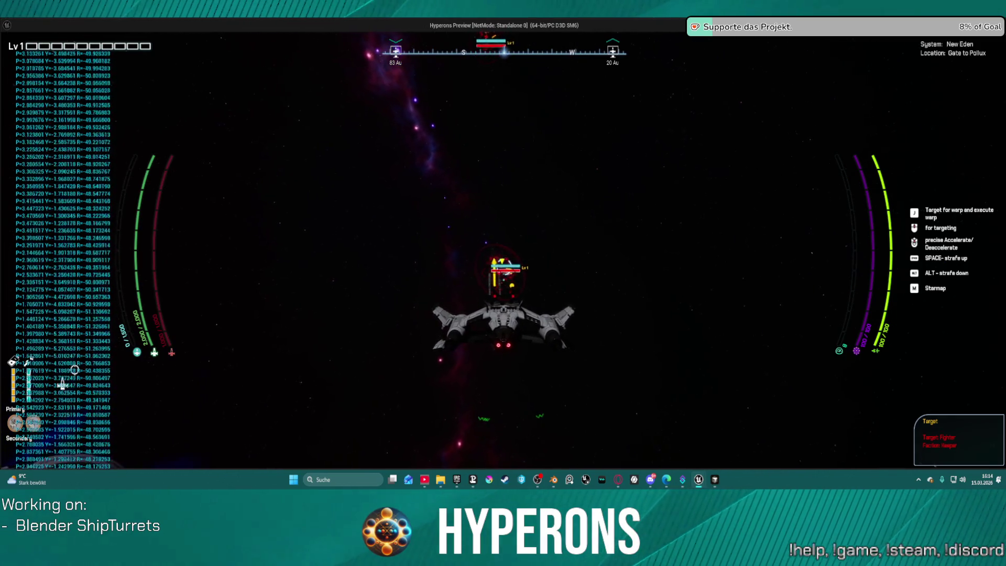
pyautogui.press('Escape')
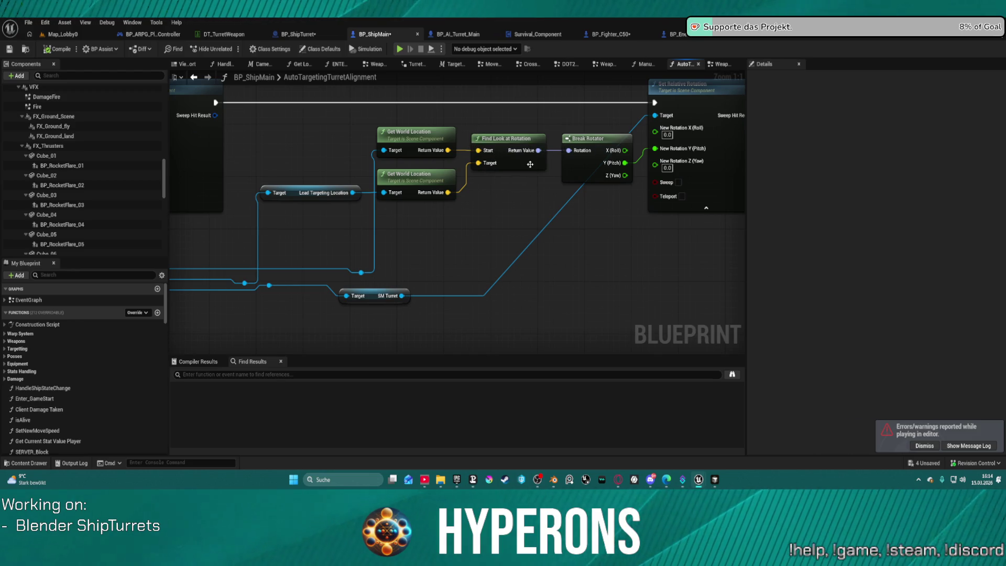
# Wire an SM Turret node (found via 'base') into the look-at aim, delete the reroute, and play
pyautogui.moveTo(403, 227)
pyautogui.mouseDown()
pyautogui.moveTo(581, 220)
pyautogui.moveTo(411, 260)
pyautogui.mouseUp()
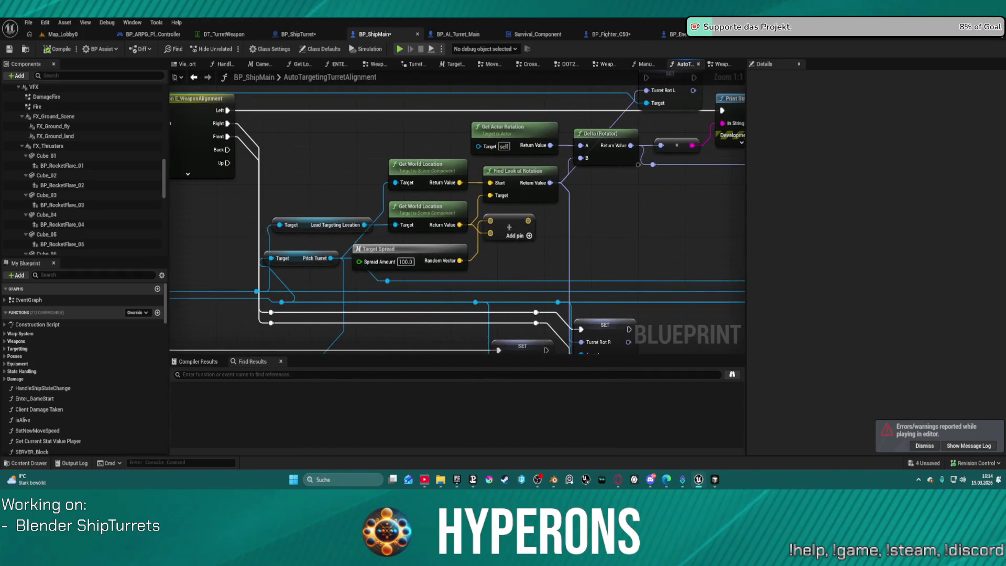
pyautogui.moveTo(297, 259); pyautogui.dragTo(303, 278)
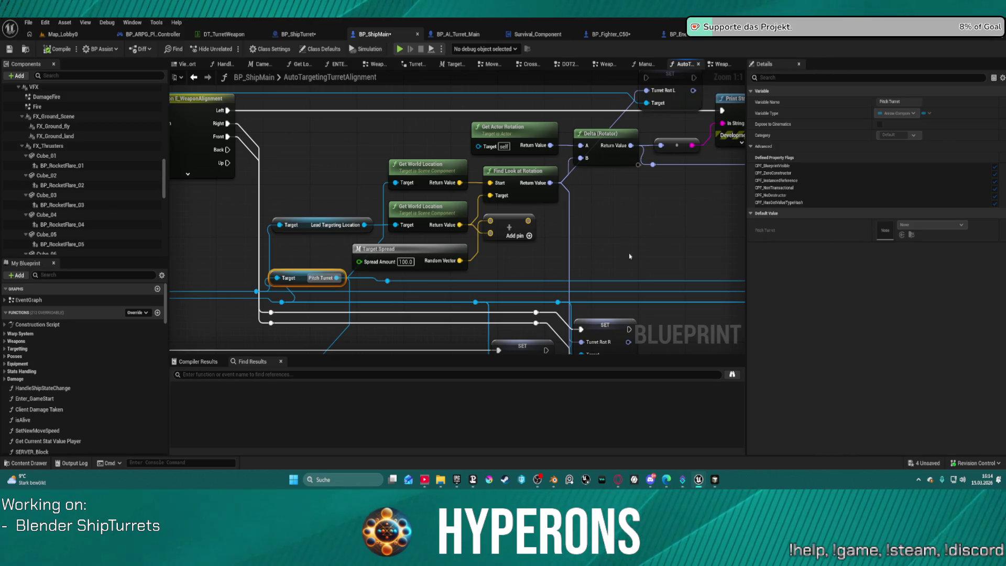
pyautogui.moveTo(693, 239)
pyautogui.mouseDown()
pyautogui.moveTo(589, 236)
pyautogui.moveTo(613, 247)
pyautogui.moveTo(489, 302)
pyautogui.mouseUp()
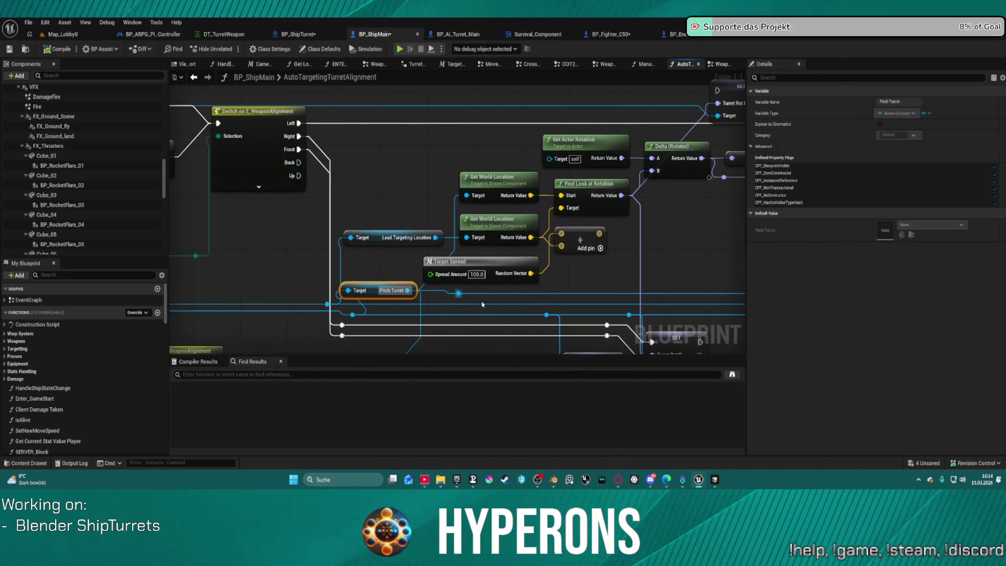
pyautogui.moveTo(353, 314)
pyautogui.mouseDown()
pyautogui.moveTo(754, 293)
pyautogui.moveTo(678, 231)
pyautogui.moveTo(624, 243)
pyautogui.moveTo(635, 244)
pyautogui.mouseUp()
pyautogui.write('ba')
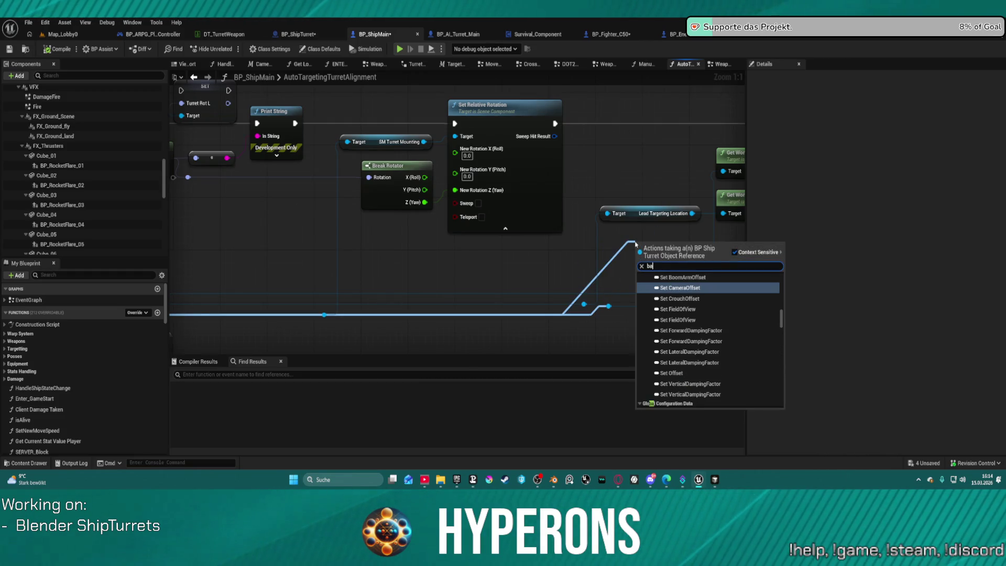
pyautogui.write('se')
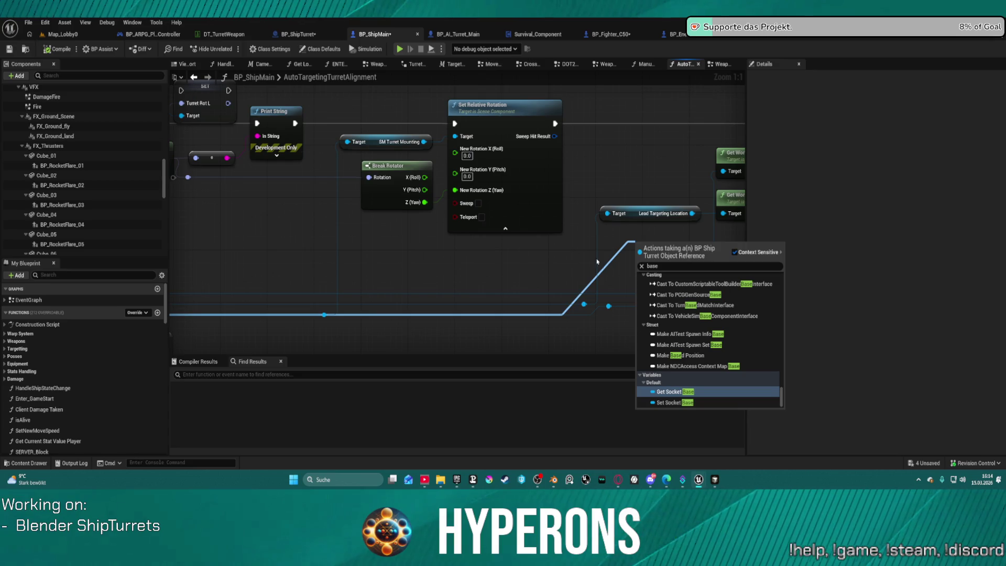
pyautogui.press('Return')
pyautogui.click(527, 327)
pyautogui.moveTo(532, 327)
pyautogui.mouseDown()
pyautogui.moveTo(543, 194)
pyautogui.moveTo(540, 233)
pyautogui.mouseUp()
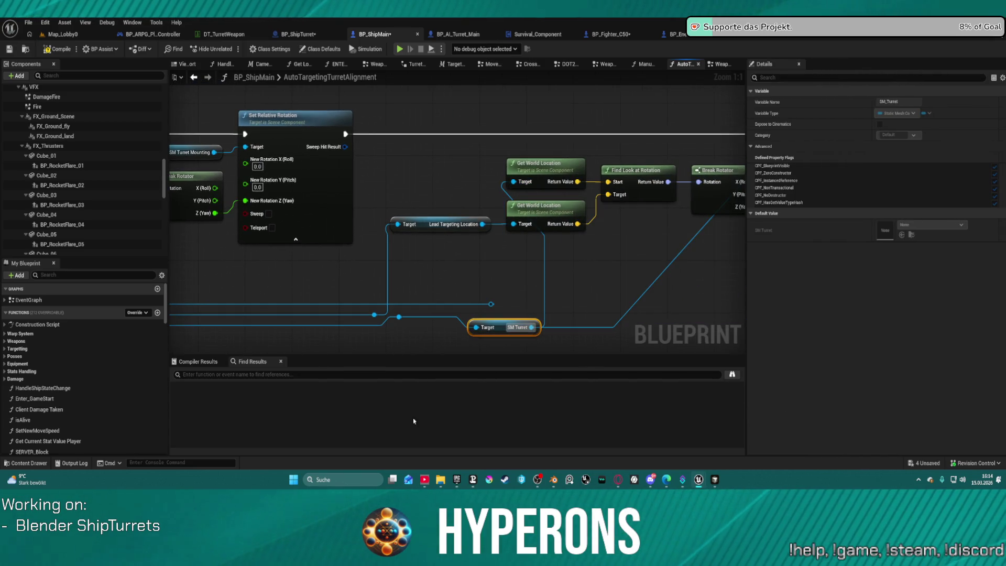
pyautogui.press('Delete')
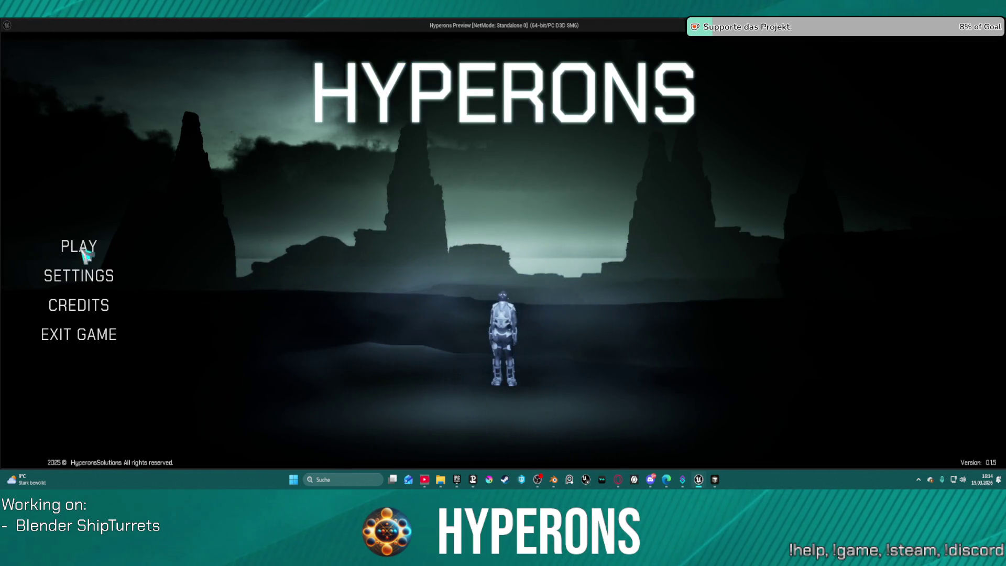
pyautogui.click(86, 248)
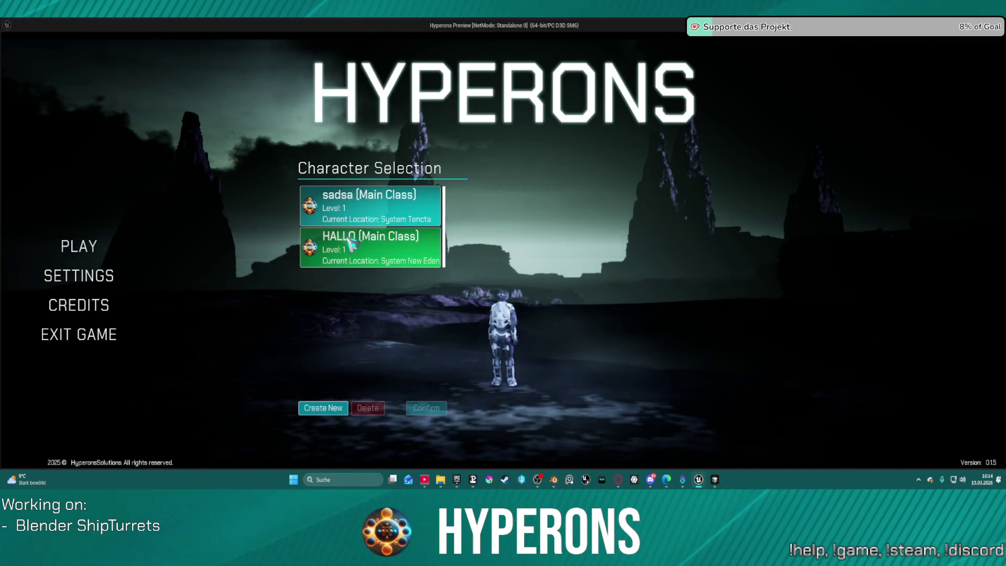
# Start the game as HALLO and fly in New Eden to check turret aiming
pyautogui.click(350, 244)
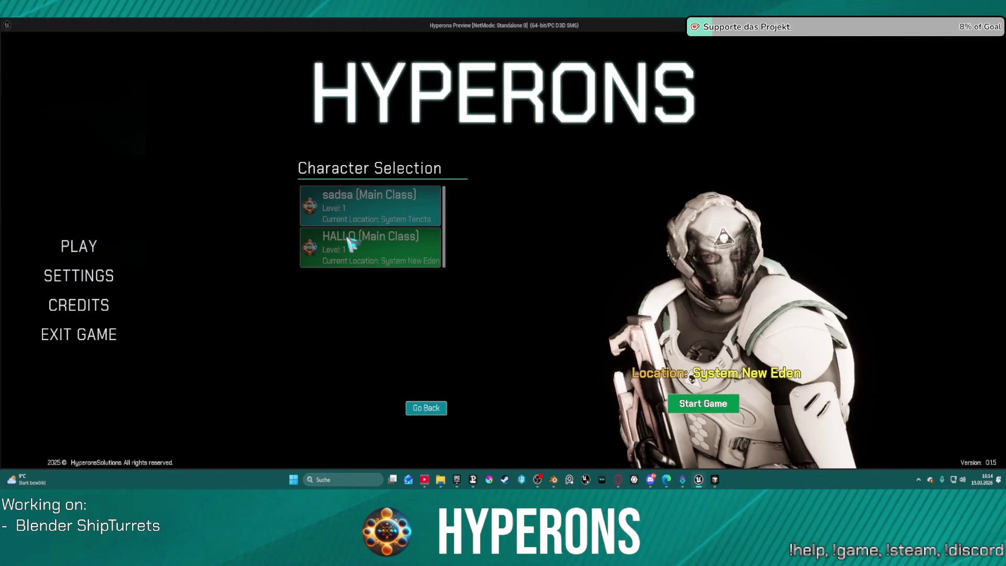
pyautogui.click(712, 411)
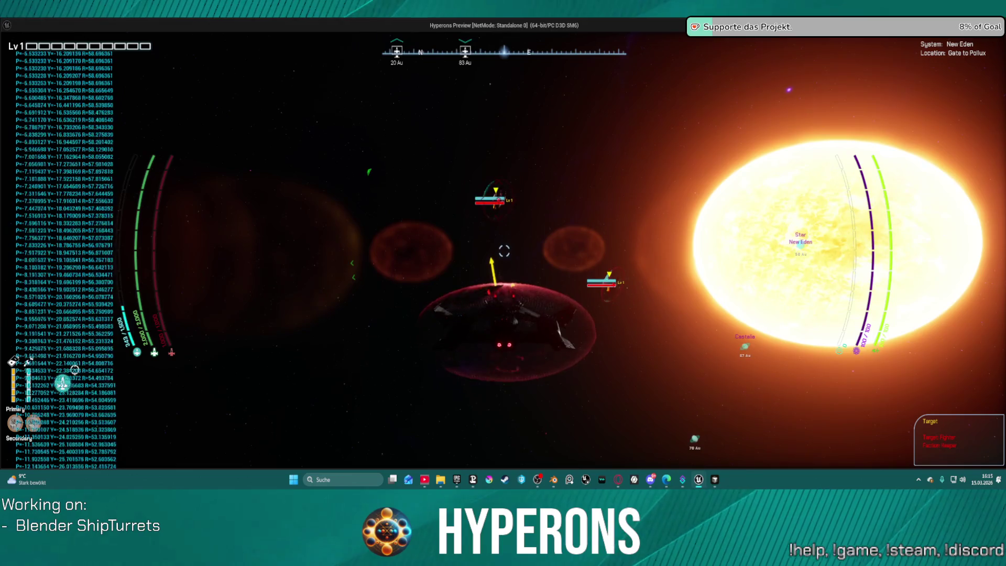
pyautogui.hotkey('alt', 'Tab')
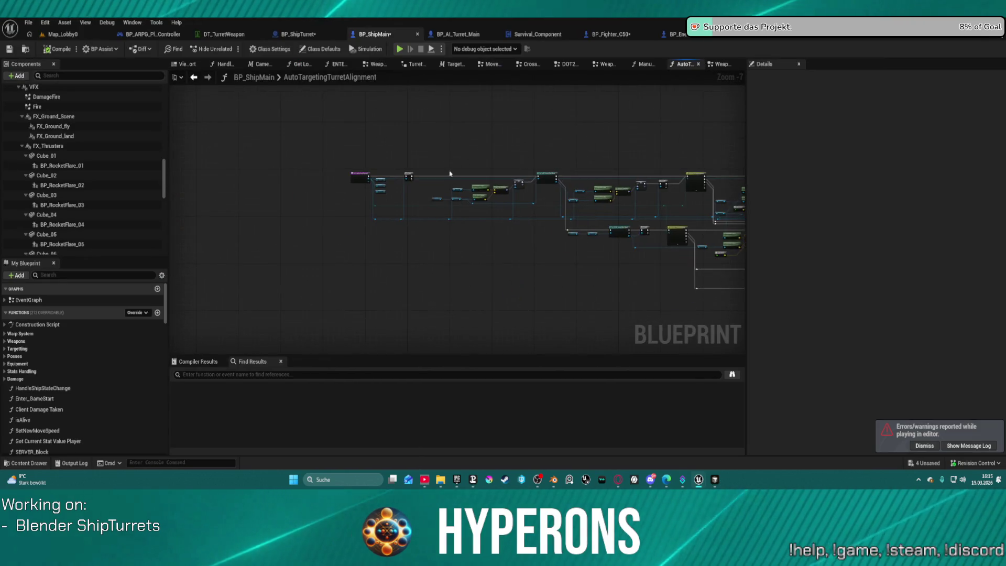
# Return to the Manual Left Turret Alignment graph
pyautogui.scroll(5, 360, 165)
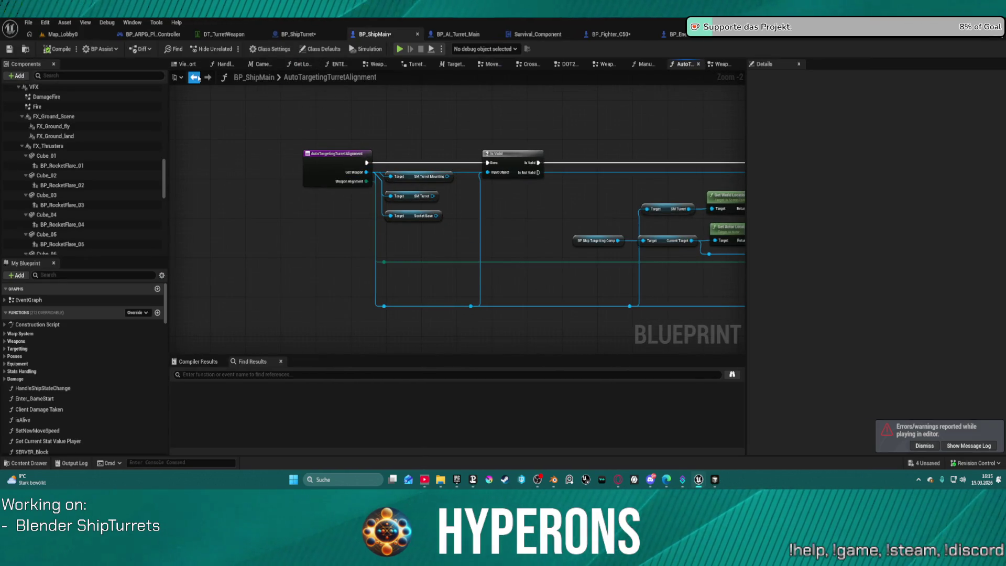
pyautogui.click(195, 78)
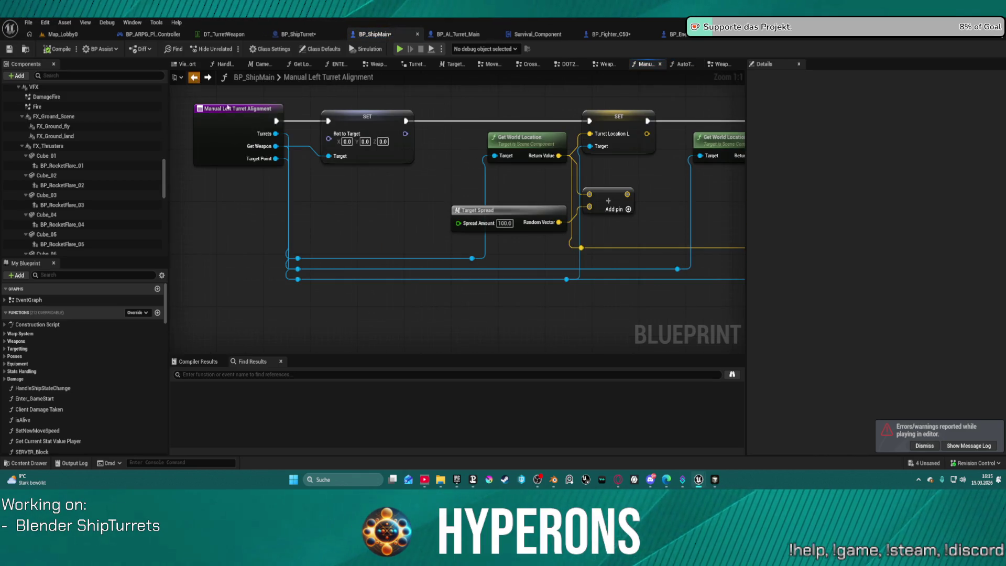
pyautogui.scroll(-4, 271, 221)
pyautogui.scroll(2, 271, 221)
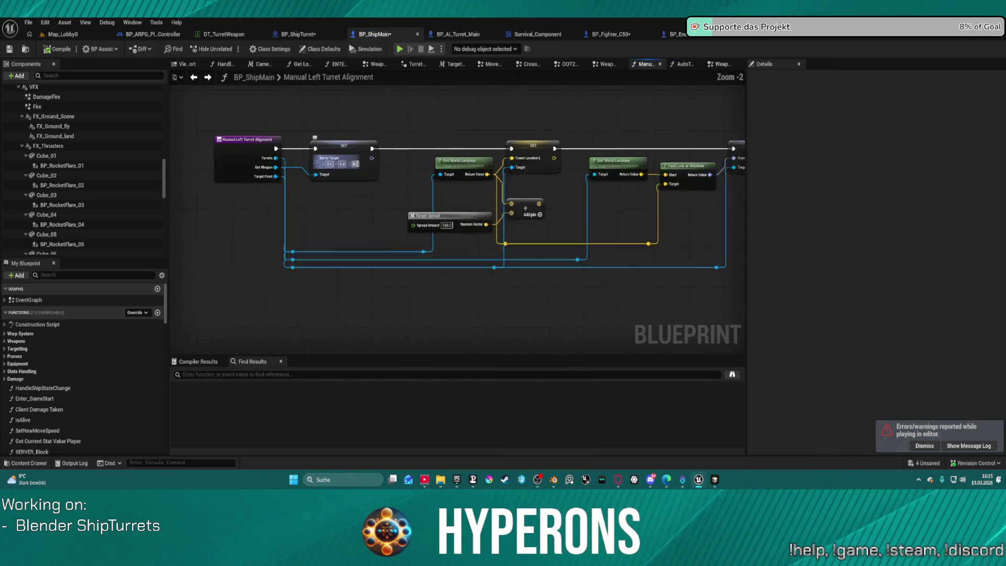
pyautogui.scroll(1, 360, 161)
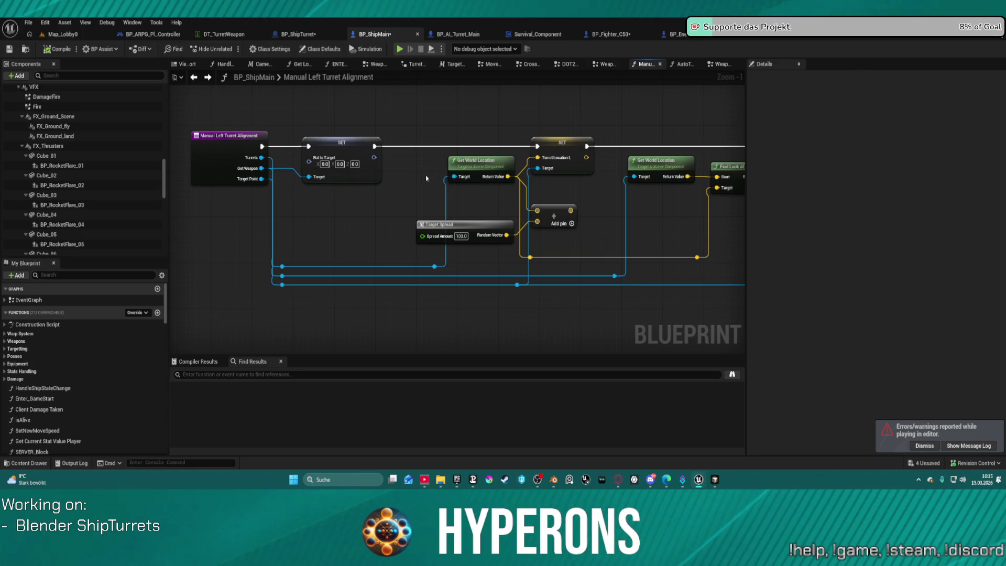
# In Weapon Aim to Hit Location, find the Auto Targeting Turret Alignment call and open its function
pyautogui.click(719, 64)
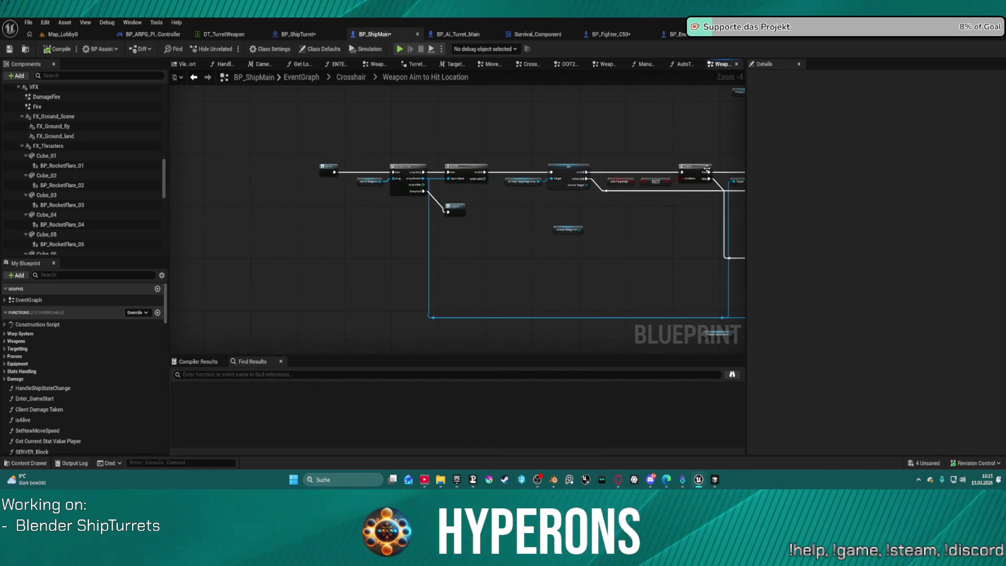
pyautogui.moveTo(741, 288)
pyautogui.mouseDown()
pyautogui.moveTo(319, 234)
pyautogui.moveTo(211, 234)
pyautogui.mouseUp()
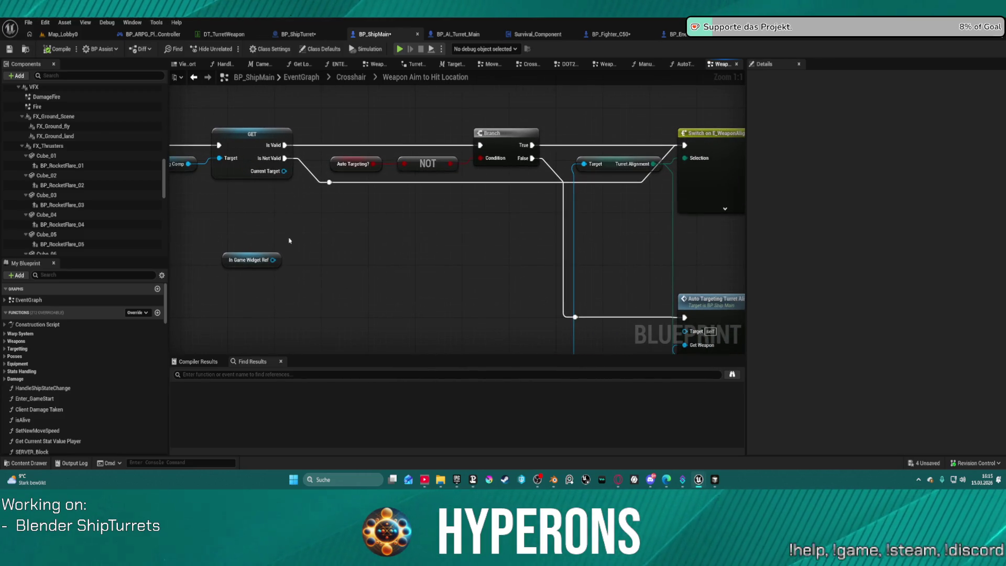
pyautogui.moveTo(625, 228)
pyautogui.mouseDown()
pyautogui.moveTo(508, 204)
pyautogui.moveTo(451, 165)
pyautogui.moveTo(417, 207)
pyautogui.moveTo(193, 209)
pyautogui.moveTo(349, 213)
pyautogui.moveTo(382, 140)
pyautogui.mouseUp()
pyautogui.doubleClick(499, 228)
pyautogui.moveTo(543, 224)
pyautogui.mouseDown()
pyautogui.moveTo(397, 213)
pyautogui.moveTo(362, 197)
pyautogui.mouseUp()
pyautogui.scroll(-3, 434, 197)
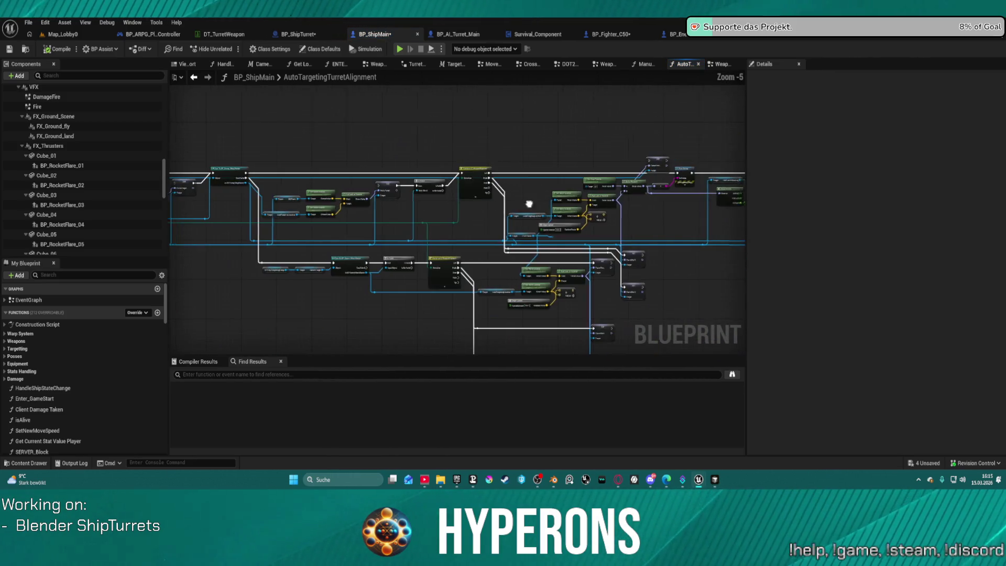
pyautogui.moveTo(499, 202)
pyautogui.mouseDown()
pyautogui.moveTo(375, 197)
pyautogui.moveTo(603, 203)
pyautogui.mouseUp()
pyautogui.moveTo(456, 209)
pyautogui.mouseDown()
pyautogui.moveTo(480, 219)
pyautogui.moveTo(461, 220)
pyautogui.mouseUp()
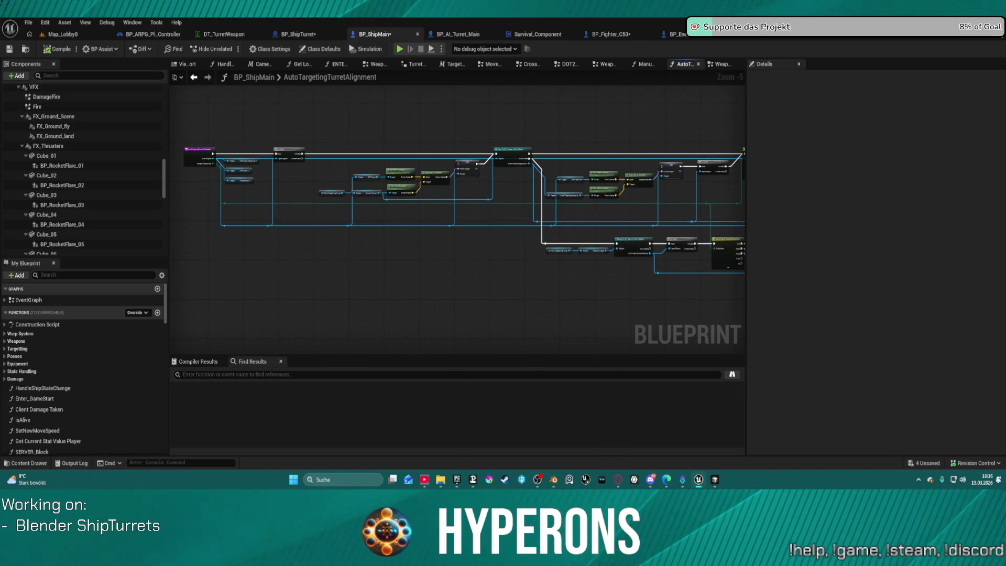
pyautogui.scroll(4, 252, 165)
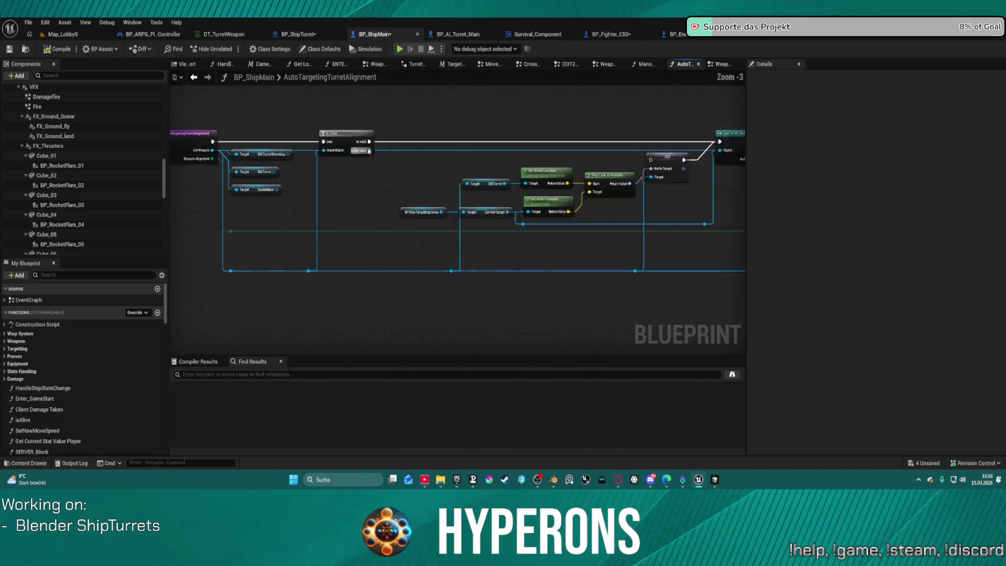
pyautogui.moveTo(559, 193)
pyautogui.mouseDown()
pyautogui.moveTo(659, 196)
pyautogui.moveTo(570, 178)
pyautogui.moveTo(691, 160)
pyautogui.moveTo(713, 170)
pyautogui.moveTo(192, 152)
pyautogui.mouseUp()
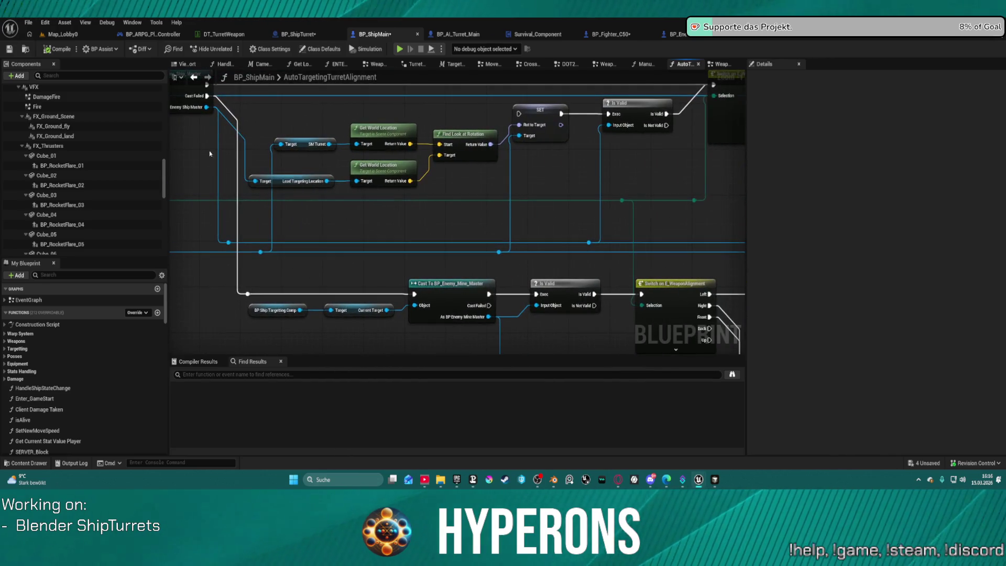
pyautogui.moveTo(694, 183)
pyautogui.mouseDown()
pyautogui.moveTo(642, 178)
pyautogui.moveTo(668, 172)
pyautogui.moveTo(694, 125)
pyautogui.moveTo(744, 151)
pyautogui.moveTo(779, 221)
pyautogui.mouseUp()
pyautogui.moveTo(286, 132); pyautogui.dragTo(257, 112)
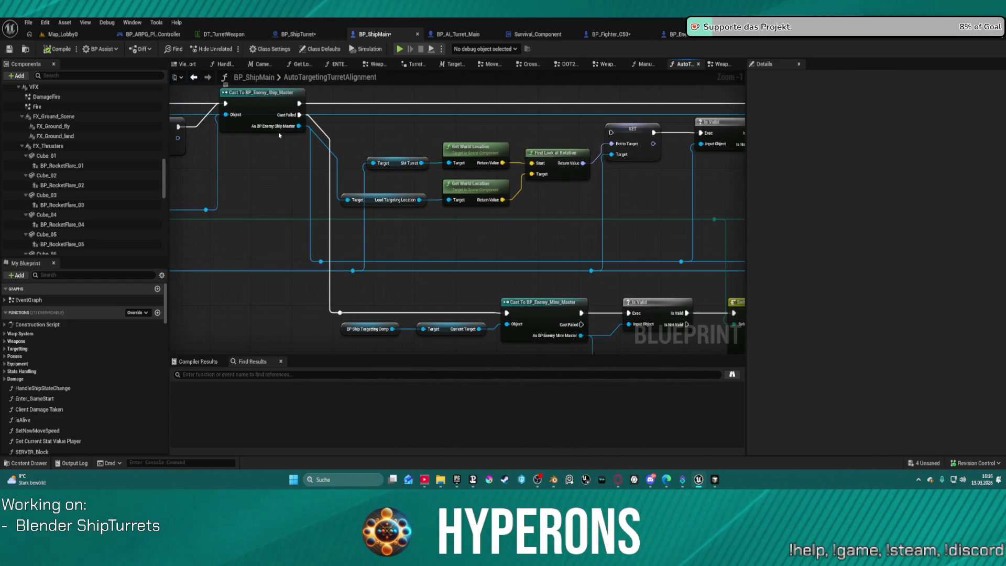
pyautogui.moveTo(417, 104)
pyautogui.mouseDown()
pyautogui.moveTo(517, 155)
pyautogui.moveTo(437, 128)
pyautogui.moveTo(313, 177)
pyautogui.moveTo(369, 133)
pyautogui.moveTo(444, 117)
pyautogui.moveTo(509, 122)
pyautogui.moveTo(529, 157)
pyautogui.moveTo(549, 161)
pyautogui.moveTo(340, 176)
pyautogui.moveTo(254, 202)
pyautogui.moveTo(285, 128)
pyautogui.moveTo(209, 131)
pyautogui.mouseUp()
pyautogui.moveTo(421, 204); pyautogui.dragTo(603, 217)
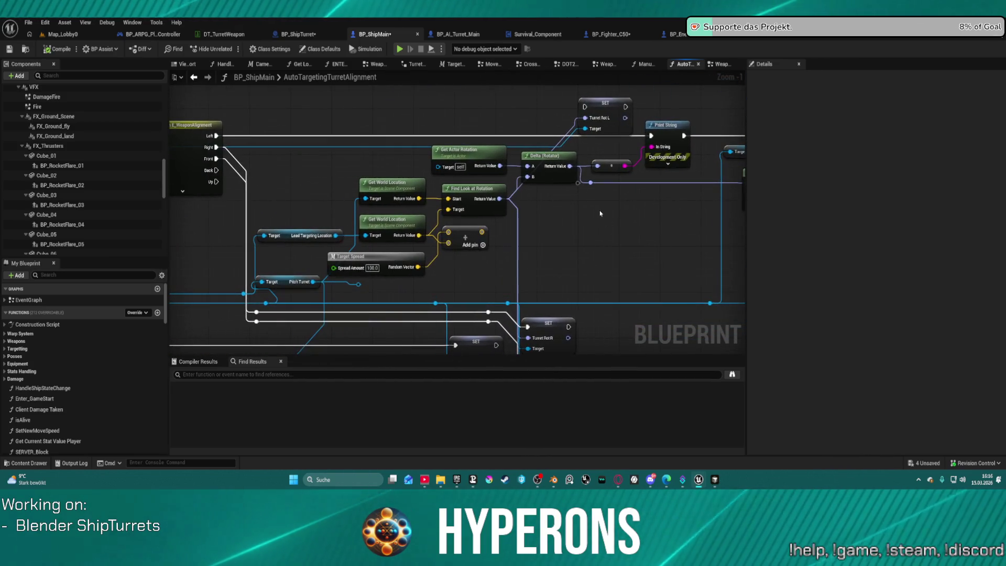
pyautogui.moveTo(637, 250)
pyautogui.mouseDown()
pyautogui.moveTo(728, 236)
pyautogui.moveTo(258, 247)
pyautogui.moveTo(3, 211)
pyautogui.mouseUp()
pyautogui.moveTo(455, 236); pyautogui.dragTo(570, 257)
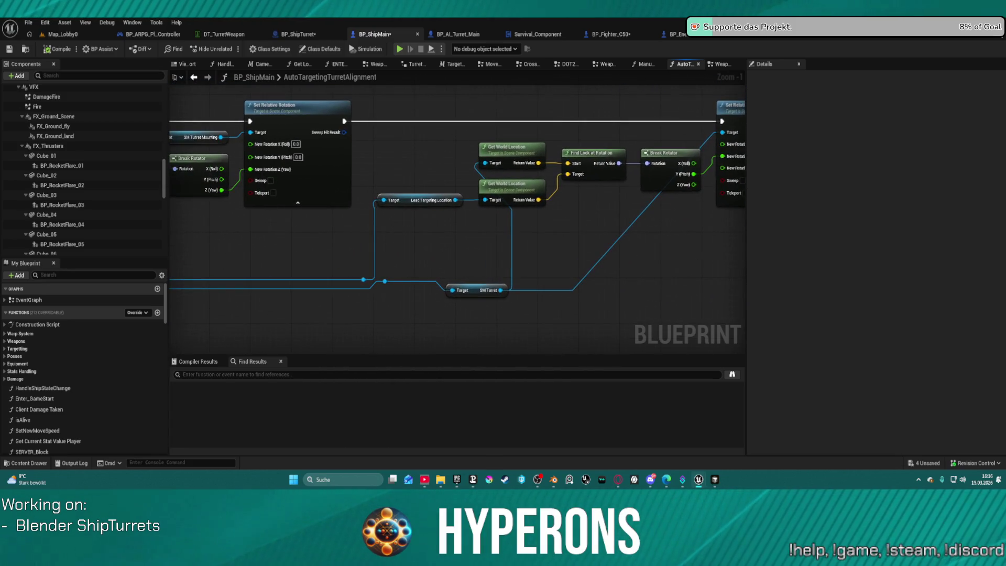
pyautogui.moveTo(733, 212)
pyautogui.mouseDown()
pyautogui.moveTo(518, 221)
pyautogui.moveTo(922, 199)
pyautogui.mouseUp()
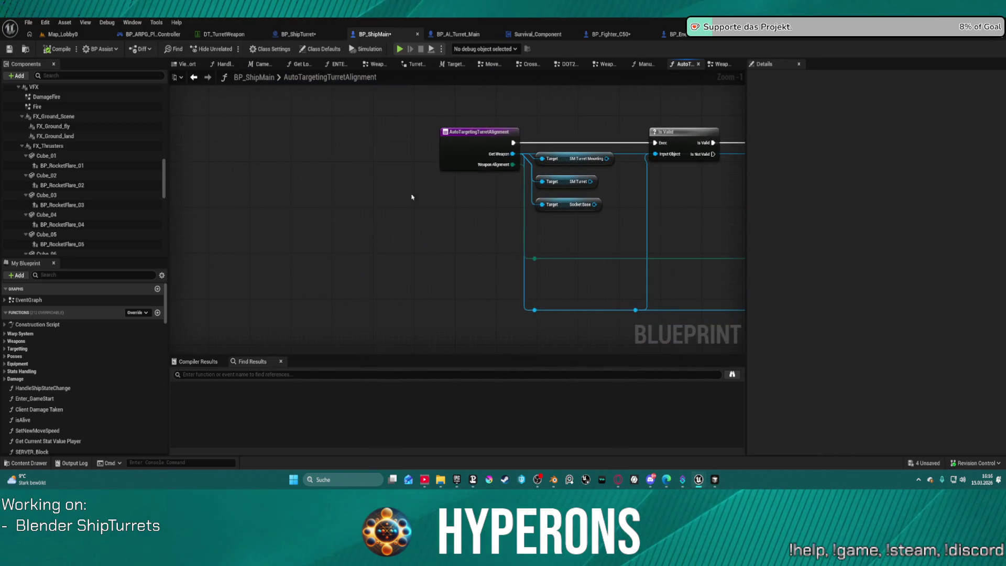
pyautogui.click(194, 77)
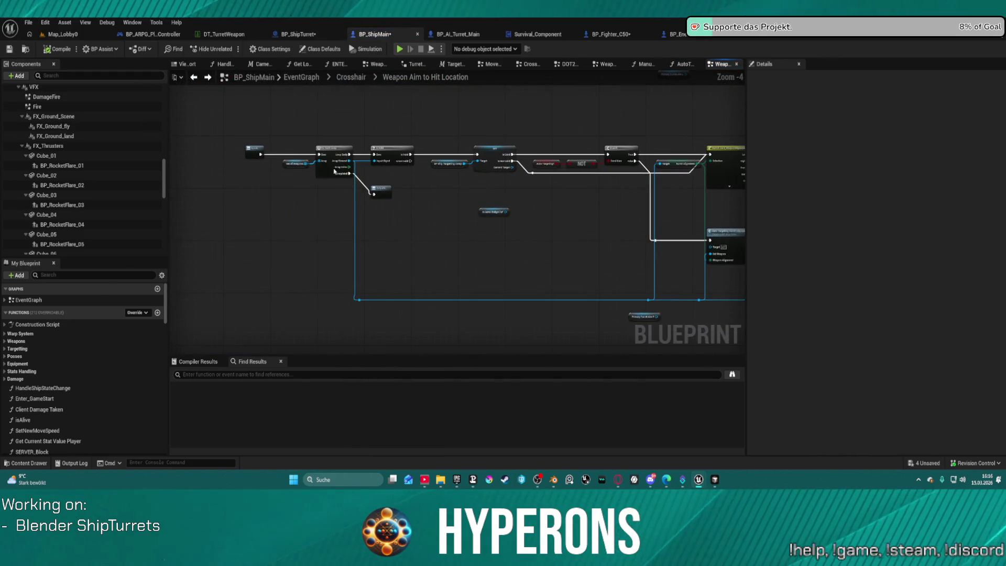
# From the Crosshair graph, inspect the DOT2 and DOT1 LOC ROT SCA sub-graphs
pyautogui.click(351, 77)
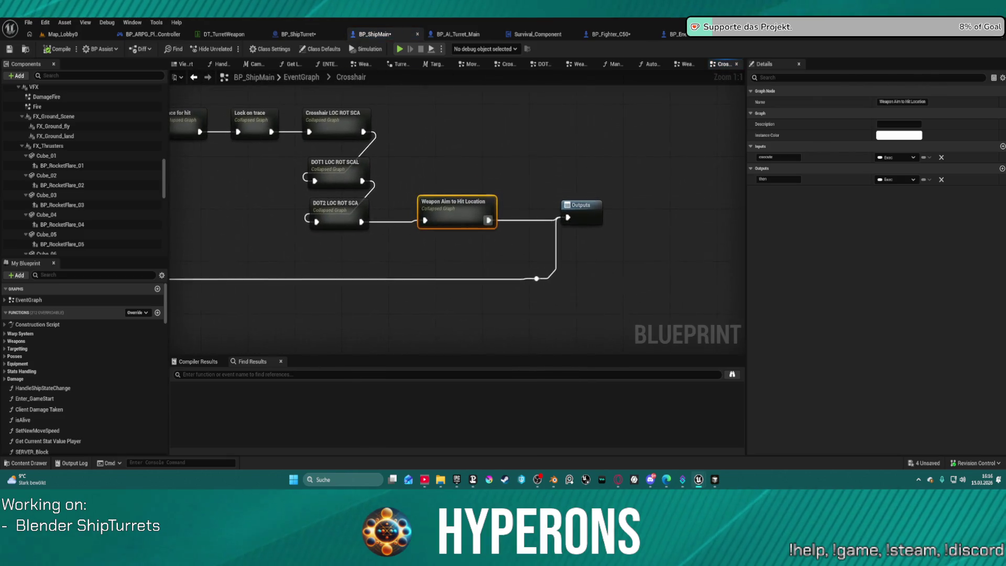
pyautogui.press('Home')
pyautogui.moveTo(697, 224)
pyautogui.mouseDown()
pyautogui.moveTo(433, 172)
pyautogui.moveTo(281, 168)
pyautogui.moveTo(345, 176)
pyautogui.mouseUp()
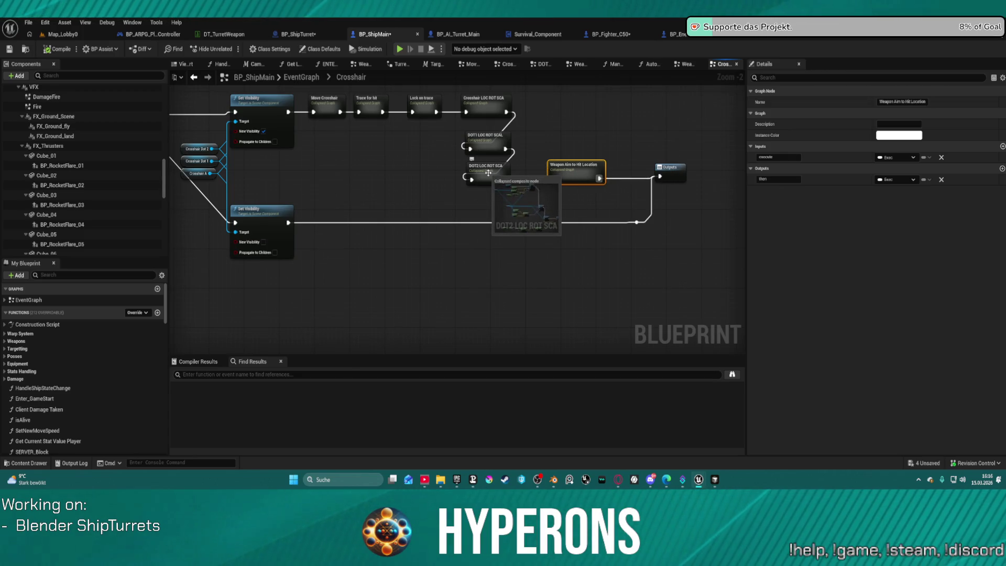
pyautogui.doubleClick(487, 178)
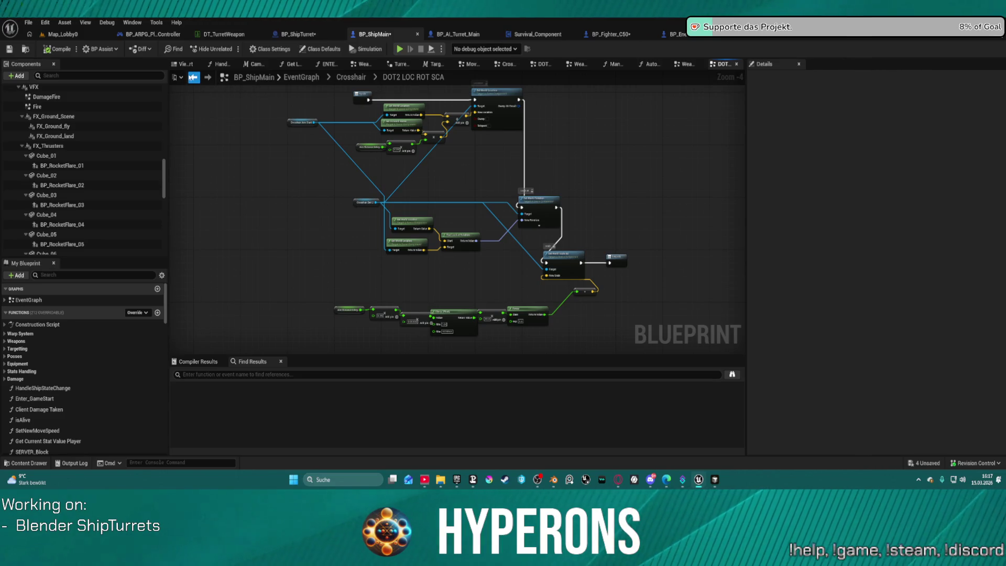
pyautogui.click(192, 77)
pyautogui.doubleClick(495, 141)
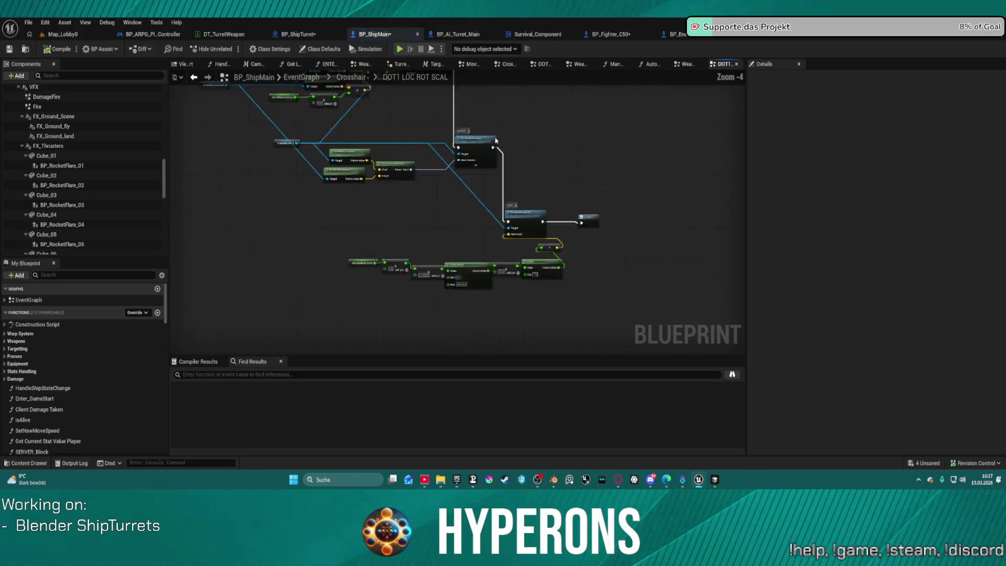
pyautogui.click(193, 78)
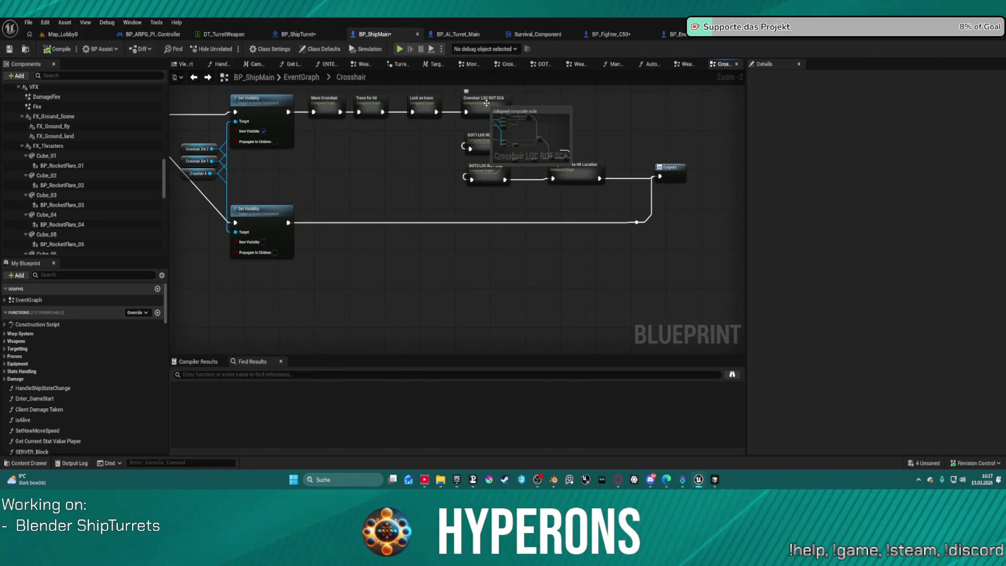
# Inspect the Crosshair LOC ROT SCA, Lock on trace and Trace for hit sub-graphs
pyautogui.doubleClick(486, 103)
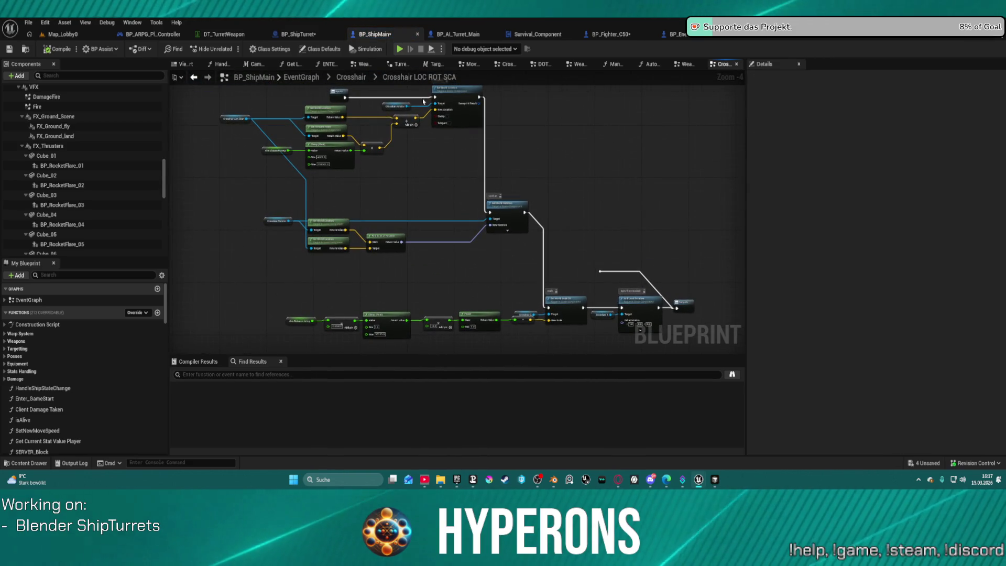
pyautogui.hotkey('alt', 'Left')
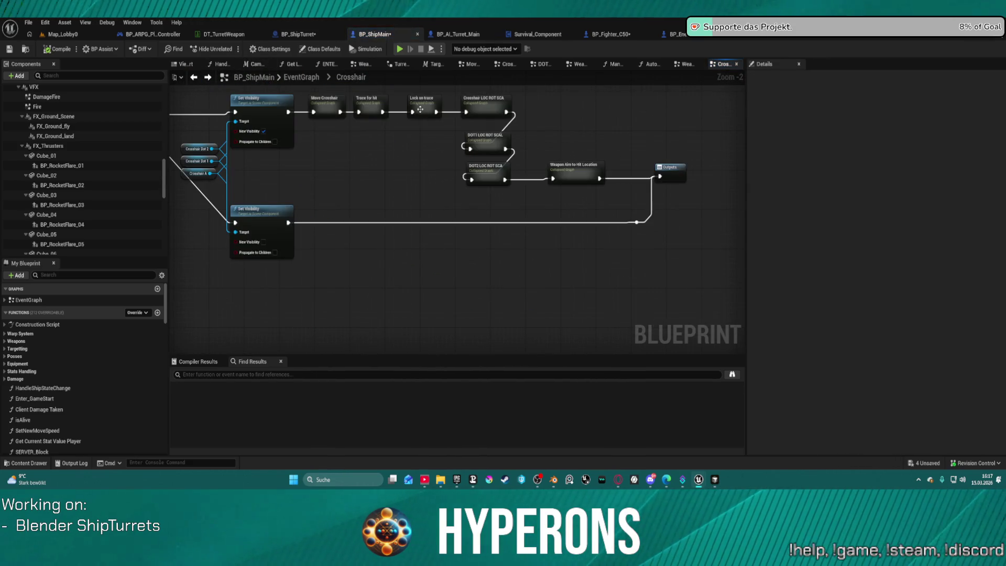
pyautogui.doubleClick(421, 105)
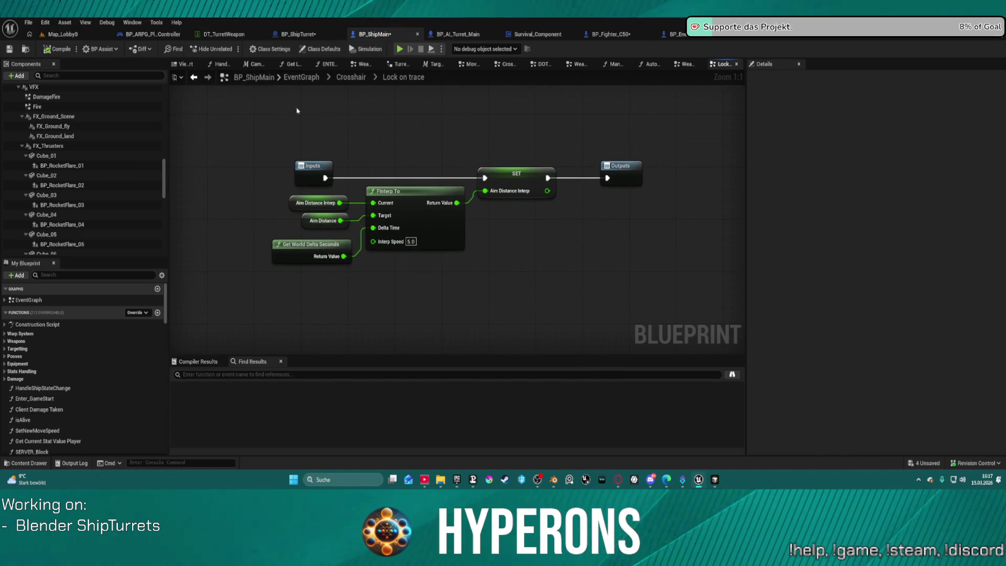
pyautogui.click(194, 77)
pyautogui.doubleClick(376, 112)
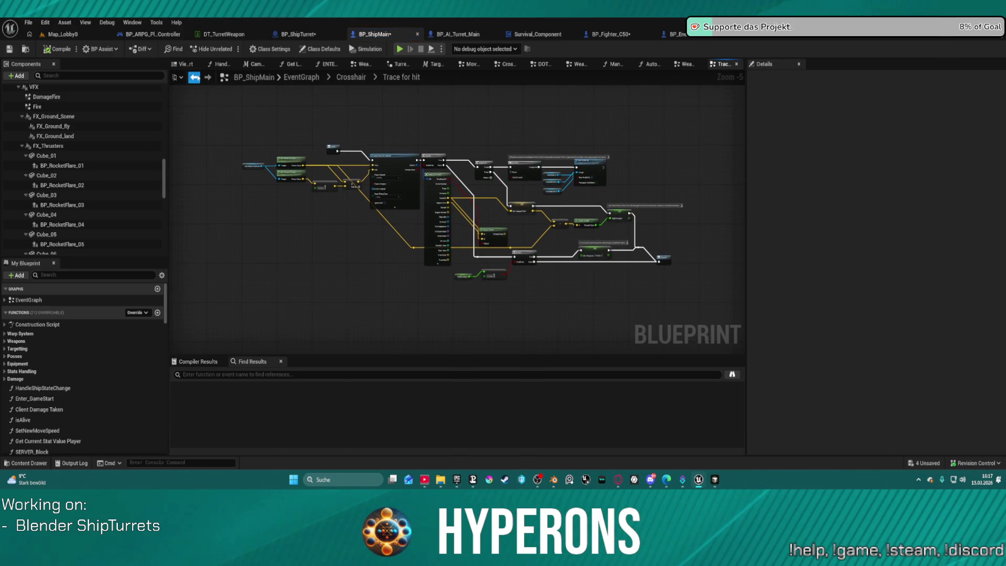
pyautogui.click(197, 77)
# Examine the Move Crosshair sub-graph's rotation nodes, then select the Crosshair graph's entry node
pyautogui.doubleClick(316, 100)
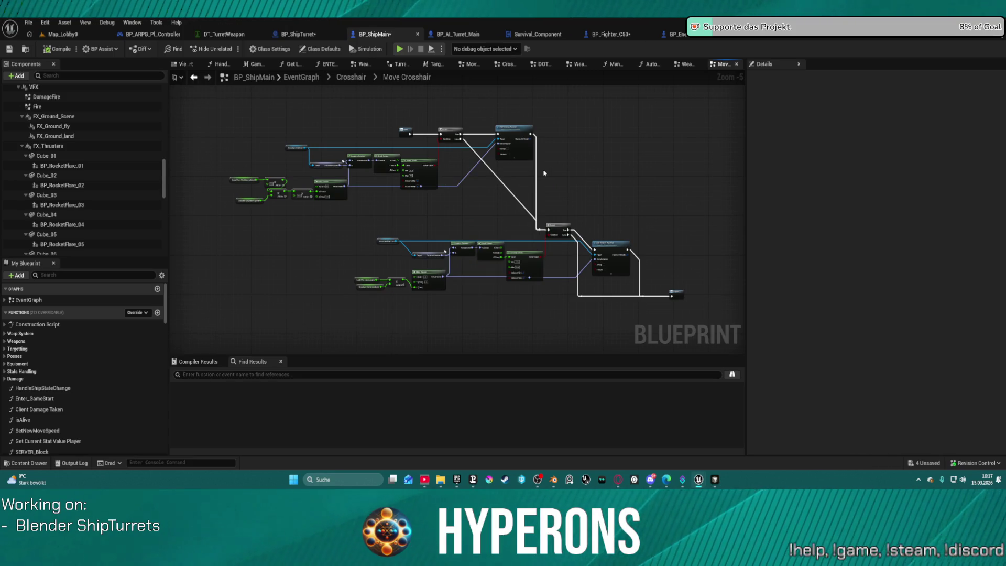
pyautogui.moveTo(525, 210); pyautogui.dragTo(487, 175)
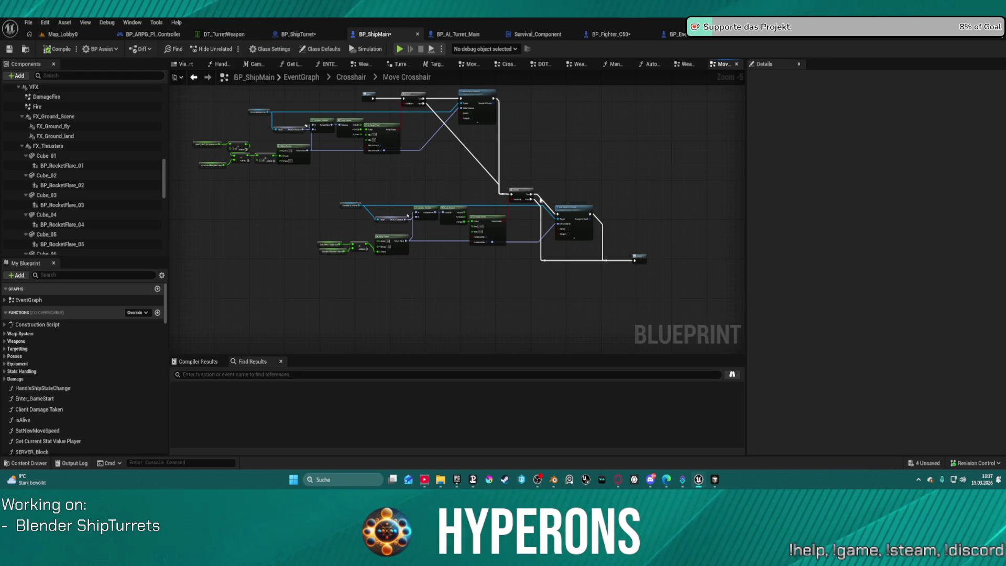
pyautogui.scroll(3, 374, 123)
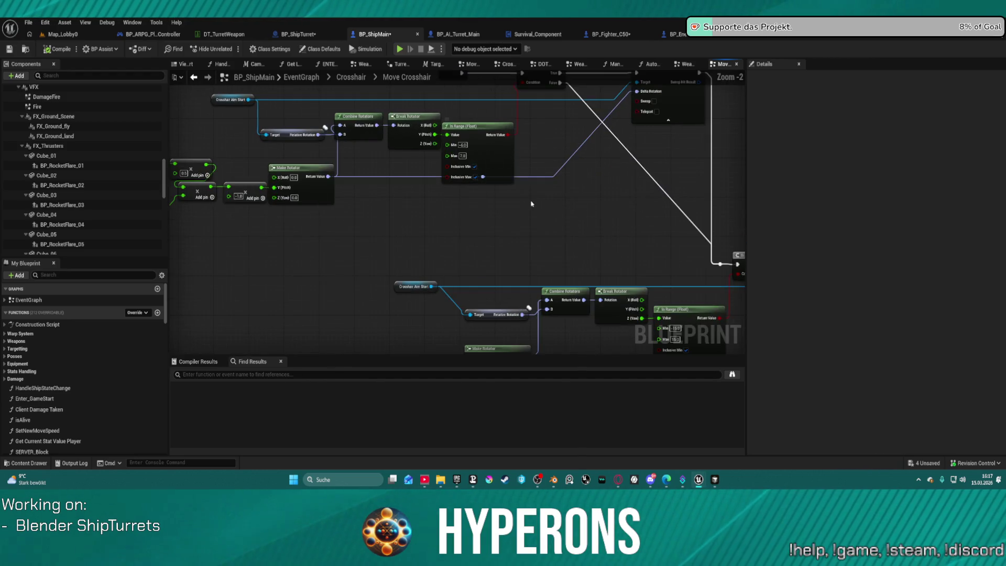
pyautogui.moveTo(531, 203); pyautogui.dragTo(546, 254)
pyautogui.hotkey('alt', 'Left')
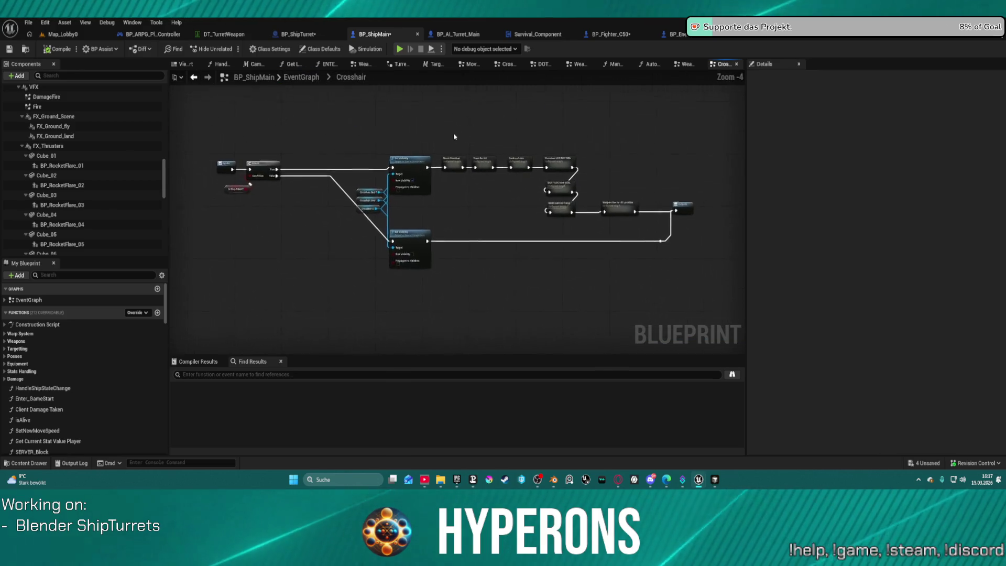
pyautogui.click(223, 166)
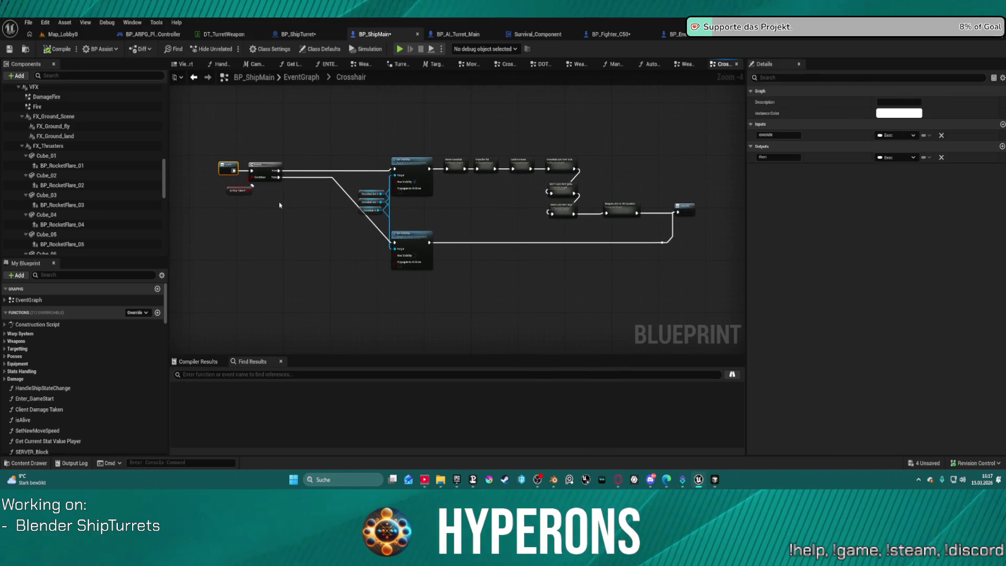
# Nudge the EventGraph's Crosshair node slightly up-right and review the Apply Movement Input group
pyautogui.hotkey('alt', 'Left')
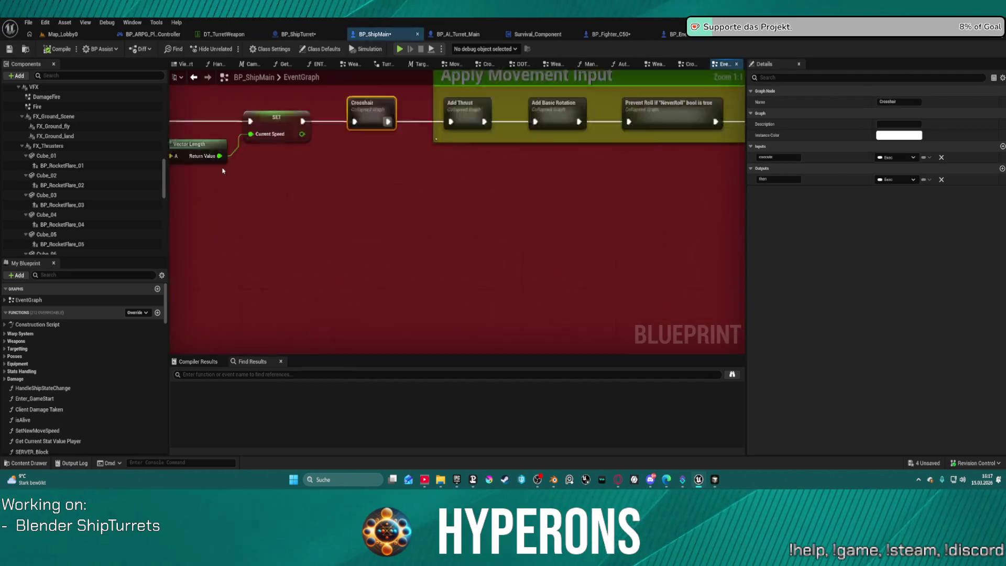
pyautogui.scroll(-2, 411, 203)
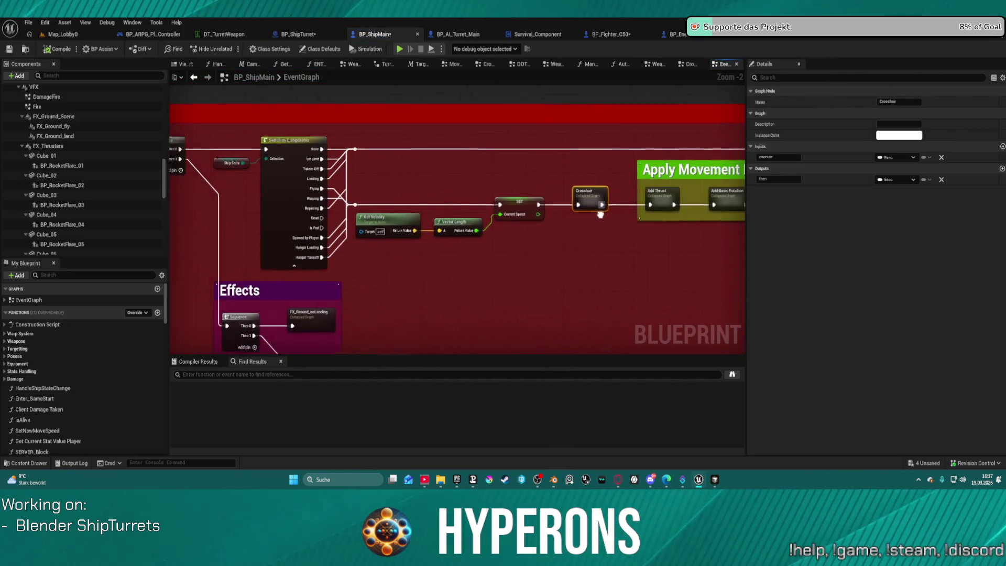
pyautogui.moveTo(620, 197)
pyautogui.mouseDown()
pyautogui.moveTo(603, 215)
pyautogui.moveTo(629, 173)
pyautogui.moveTo(627, 195)
pyautogui.mouseUp()
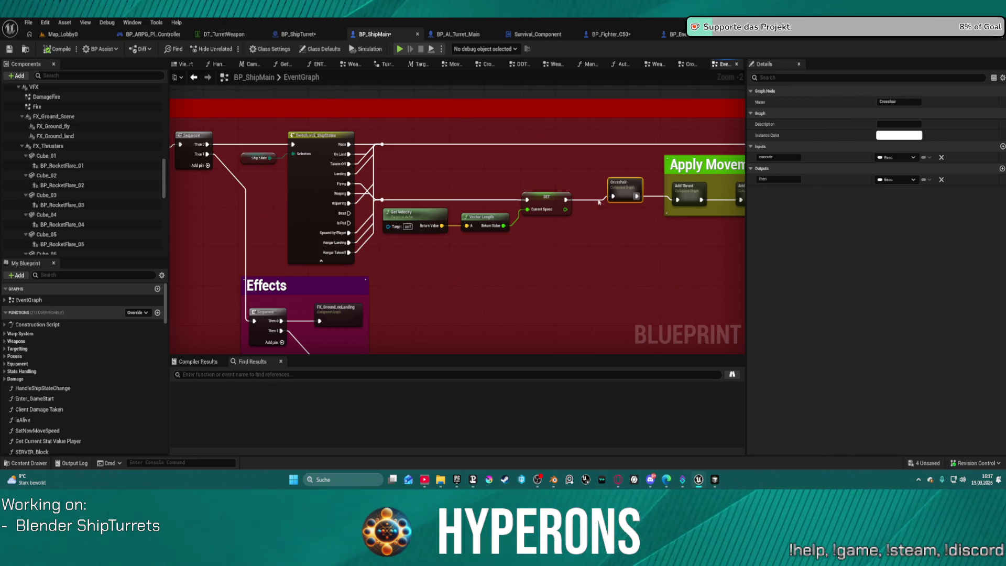
pyautogui.moveTo(576, 183); pyautogui.dragTo(208, 200)
pyautogui.moveTo(642, 240)
pyautogui.mouseDown()
pyautogui.moveTo(442, 200)
pyautogui.moveTo(589, 225)
pyautogui.moveTo(571, 209)
pyautogui.moveTo(569, 243)
pyautogui.moveTo(723, 251)
pyautogui.moveTo(733, 283)
pyautogui.moveTo(640, 239)
pyautogui.moveTo(612, 243)
pyautogui.moveTo(836, 250)
pyautogui.mouseUp()
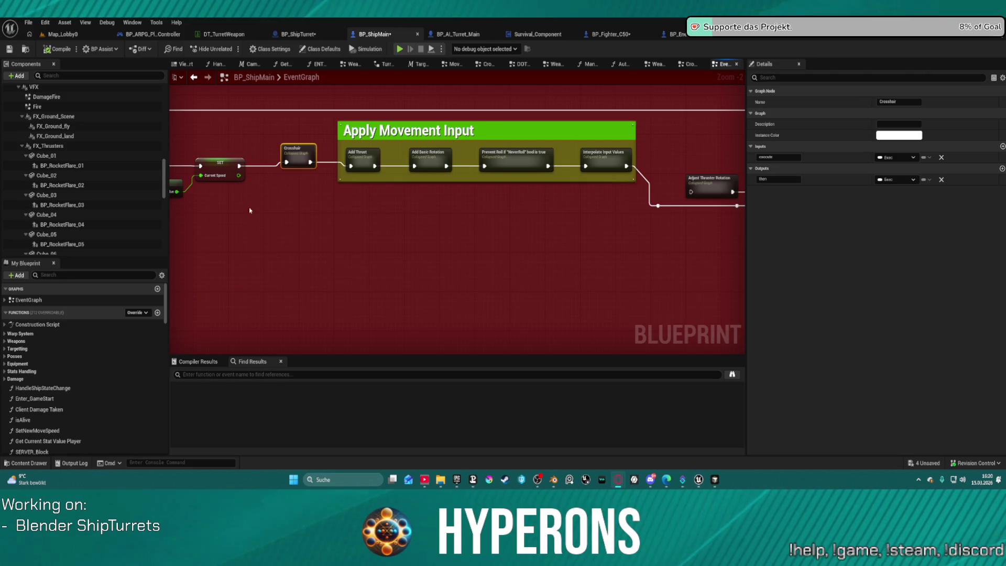
# Glance at BP_ShipTurret, then drill from BP_ShipMain's Crosshair node into Weapon Aim to Hit Location
pyautogui.click(295, 36)
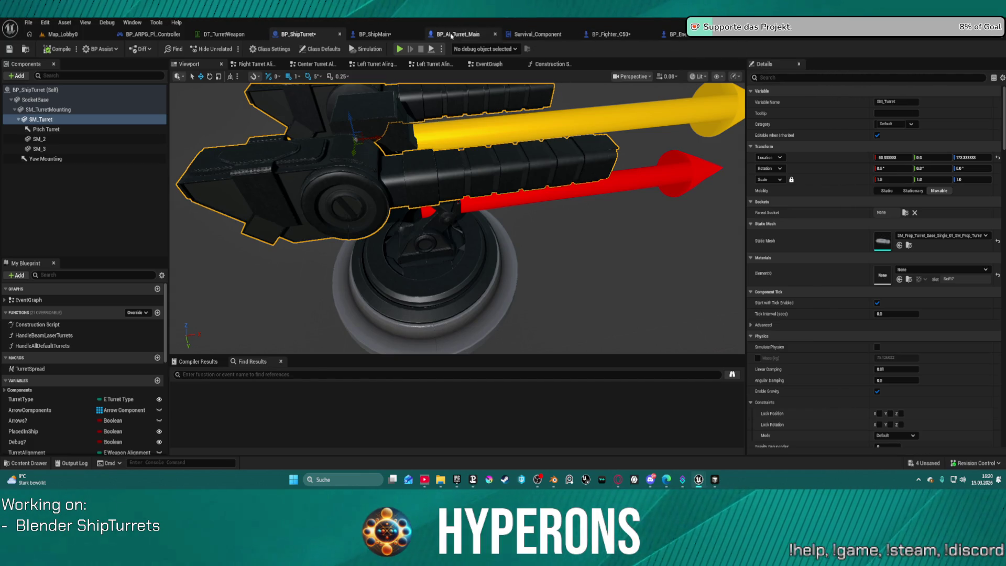
pyautogui.click(375, 34)
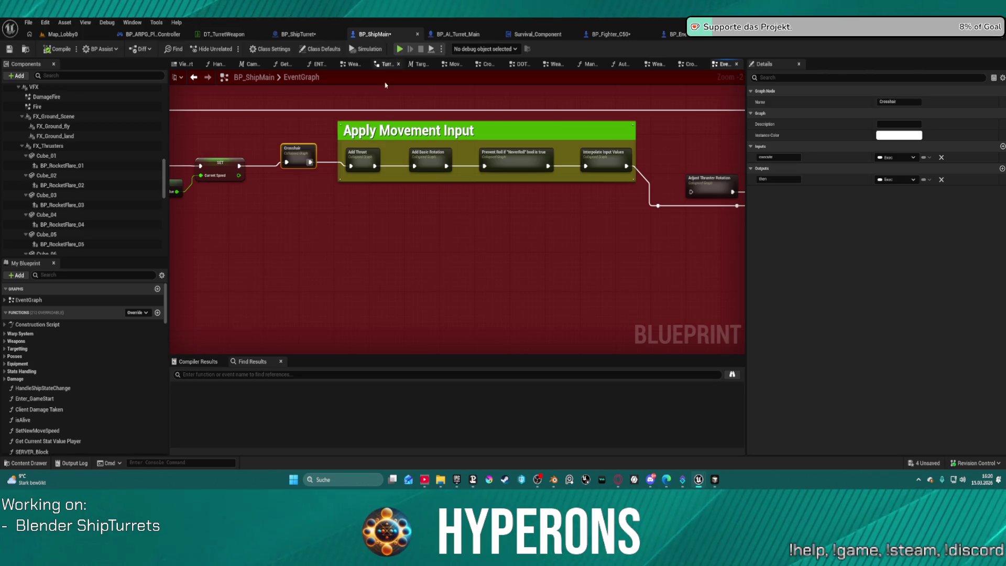
pyautogui.doubleClick(291, 149)
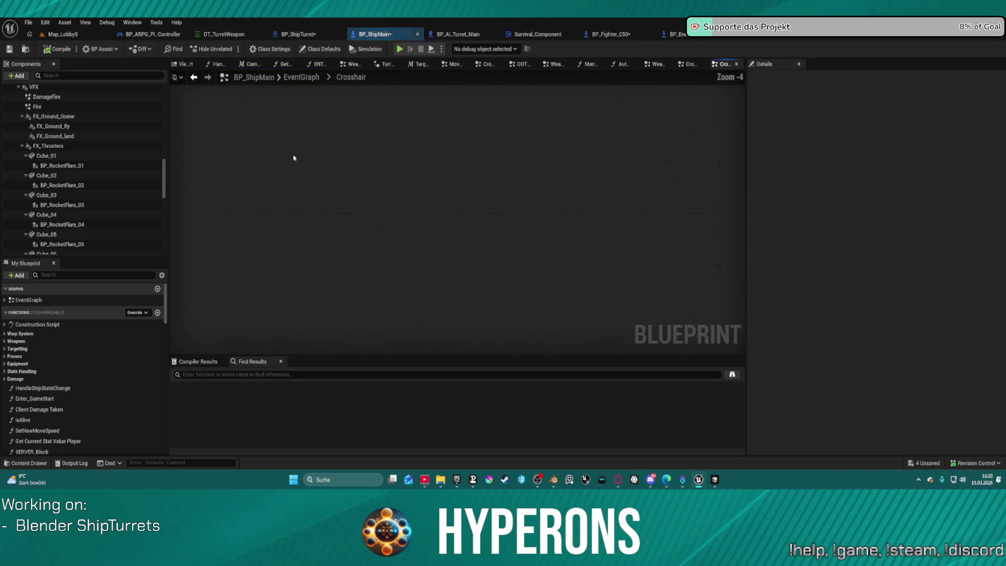
pyautogui.scroll(1, 653, 205)
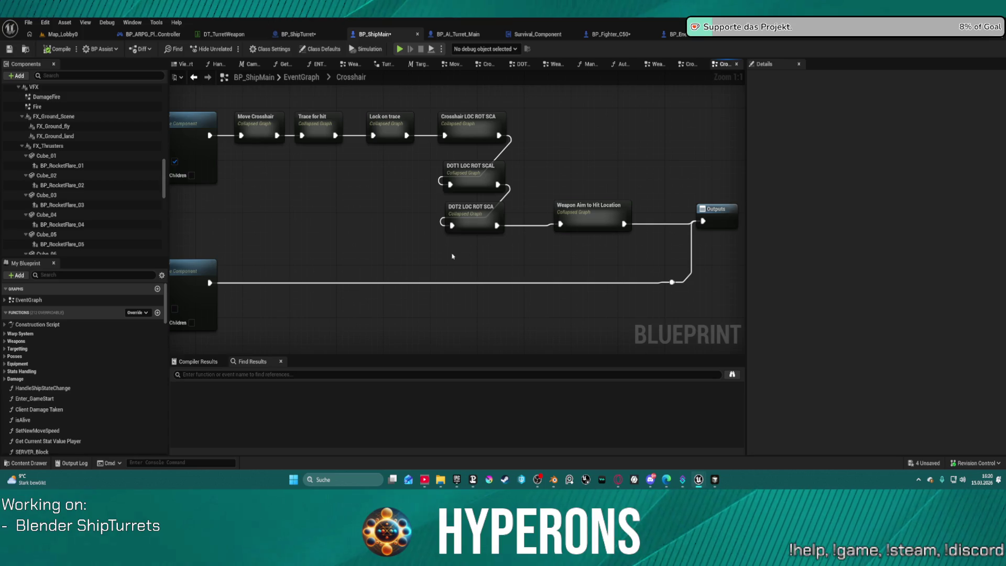
pyautogui.doubleClick(598, 216)
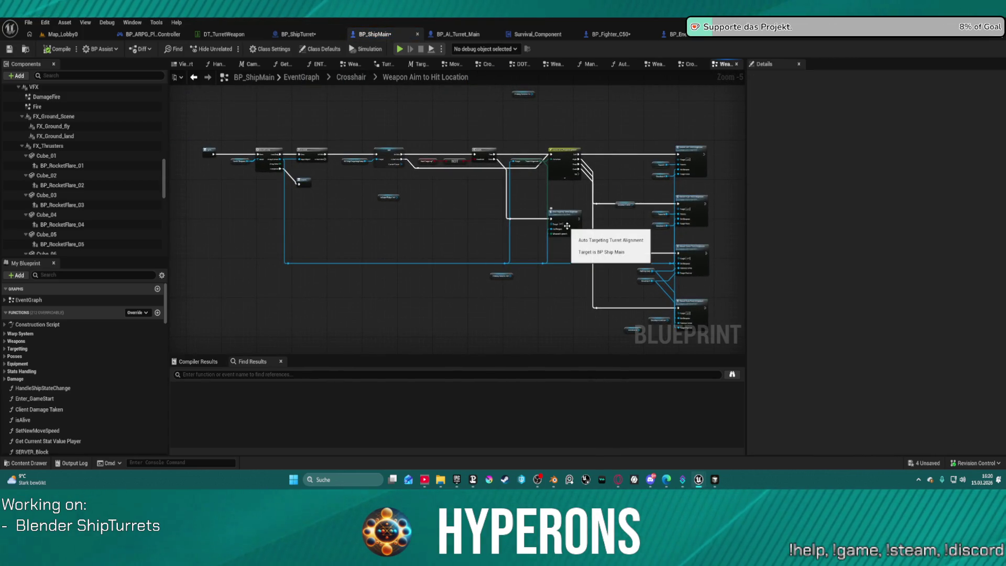
# Move the Auto Targeting Turret Alignment node up-left near the GET, Branch and Switch nodes
pyautogui.scroll(5, 239, 163)
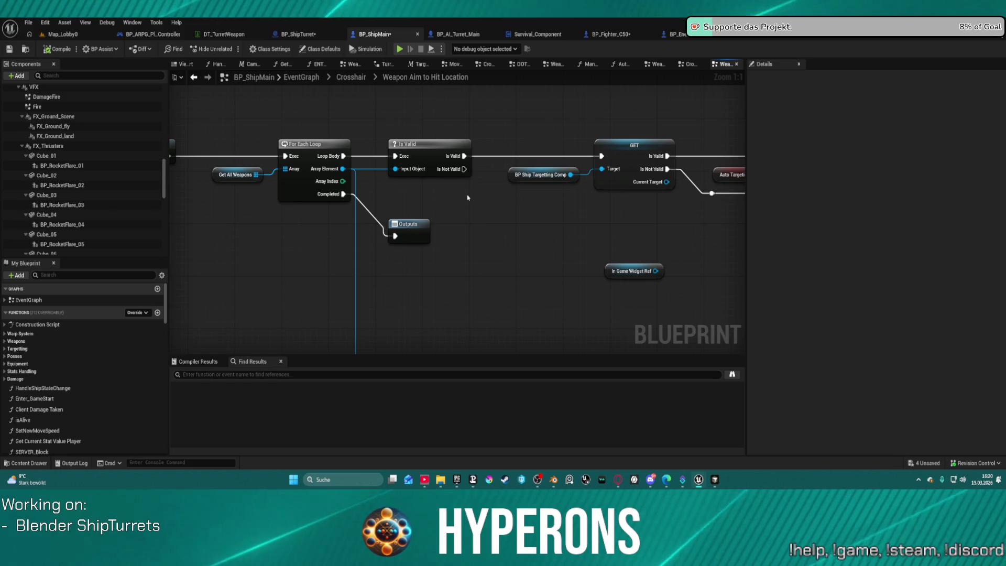
pyautogui.moveTo(684, 159)
pyautogui.mouseDown()
pyautogui.moveTo(407, 101)
pyautogui.moveTo(292, 158)
pyautogui.moveTo(177, 129)
pyautogui.mouseUp()
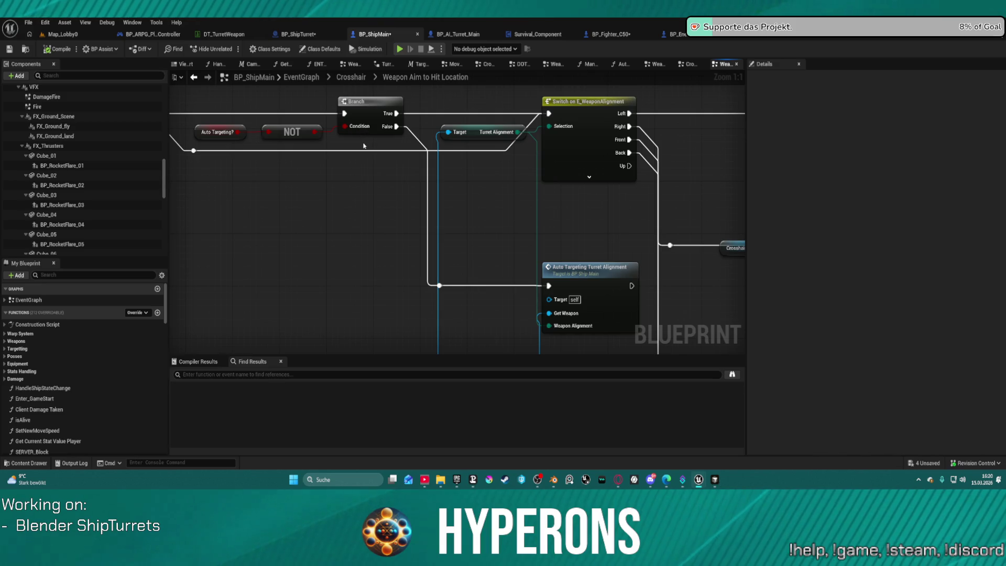
pyautogui.moveTo(492, 169)
pyautogui.mouseDown()
pyautogui.moveTo(623, 210)
pyautogui.moveTo(456, 202)
pyautogui.moveTo(347, 157)
pyautogui.moveTo(488, 160)
pyautogui.mouseUp()
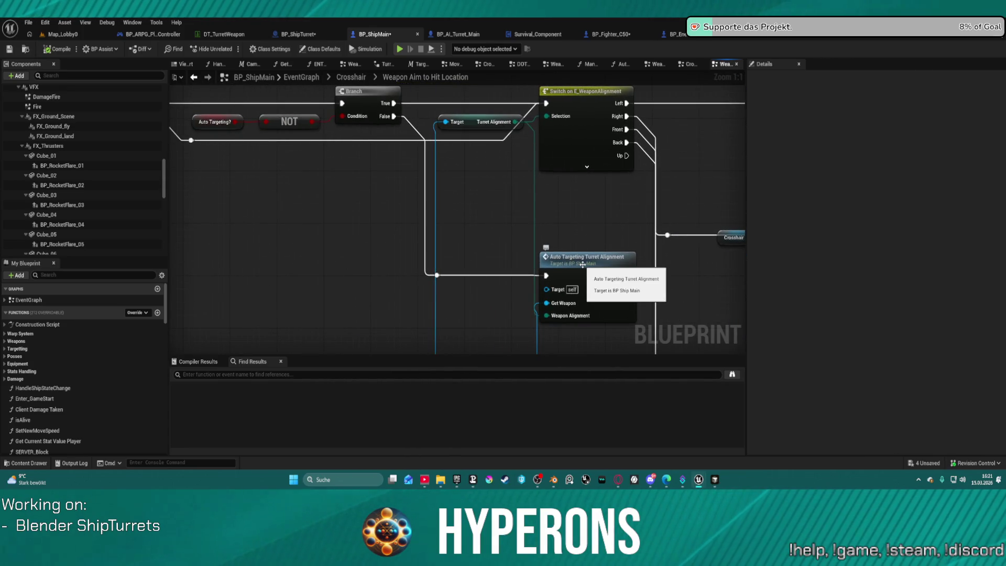
pyautogui.moveTo(483, 220)
pyautogui.mouseDown()
pyautogui.moveTo(620, 216)
pyautogui.moveTo(503, 224)
pyautogui.moveTo(559, 231)
pyautogui.moveTo(176, 263)
pyautogui.moveTo(249, 112)
pyautogui.moveTo(337, 90)
pyautogui.moveTo(464, 260)
pyautogui.moveTo(497, 240)
pyautogui.moveTo(548, 231)
pyautogui.mouseUp()
pyautogui.scroll(-1, 175, 263)
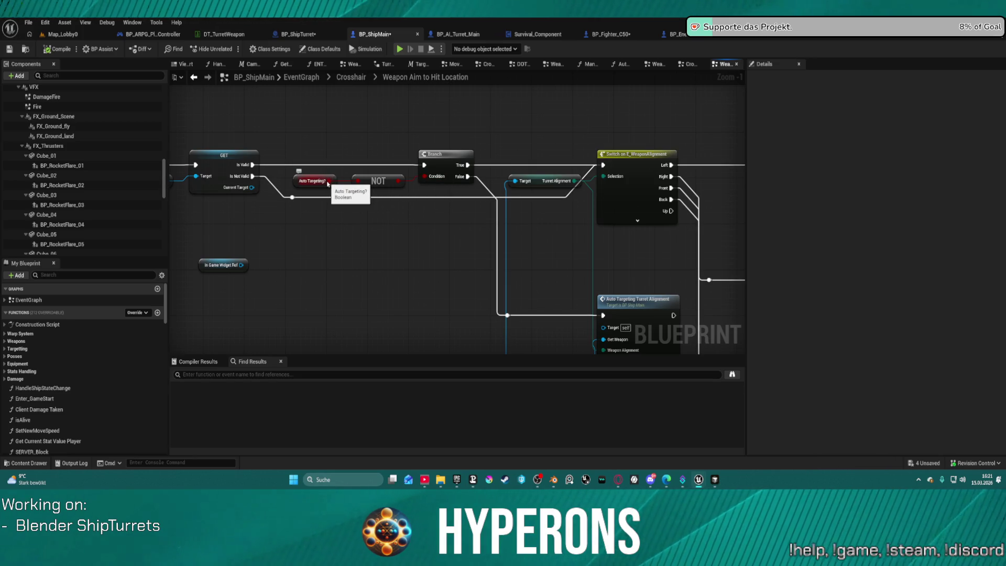
pyautogui.moveTo(637, 302)
pyautogui.mouseDown()
pyautogui.moveTo(488, 268)
pyautogui.moveTo(492, 253)
pyautogui.moveTo(534, 243)
pyautogui.mouseUp()
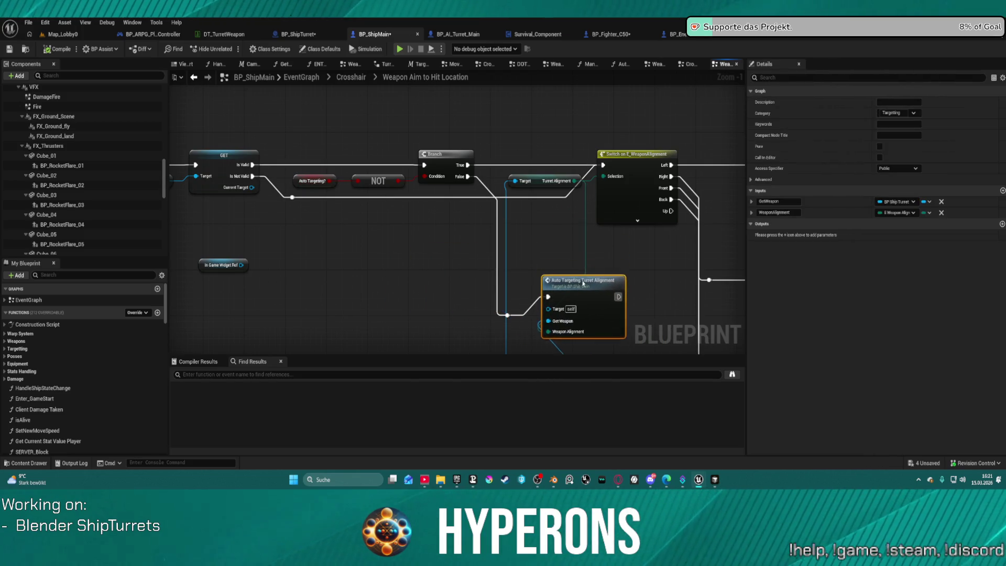
pyautogui.moveTo(583, 260)
pyautogui.mouseDown()
pyautogui.moveTo(651, 81)
pyautogui.moveTo(364, 80)
pyautogui.moveTo(580, 102)
pyautogui.moveTo(560, 114)
pyautogui.moveTo(528, 173)
pyautogui.moveTo(528, 223)
pyautogui.moveTo(523, 178)
pyautogui.mouseUp()
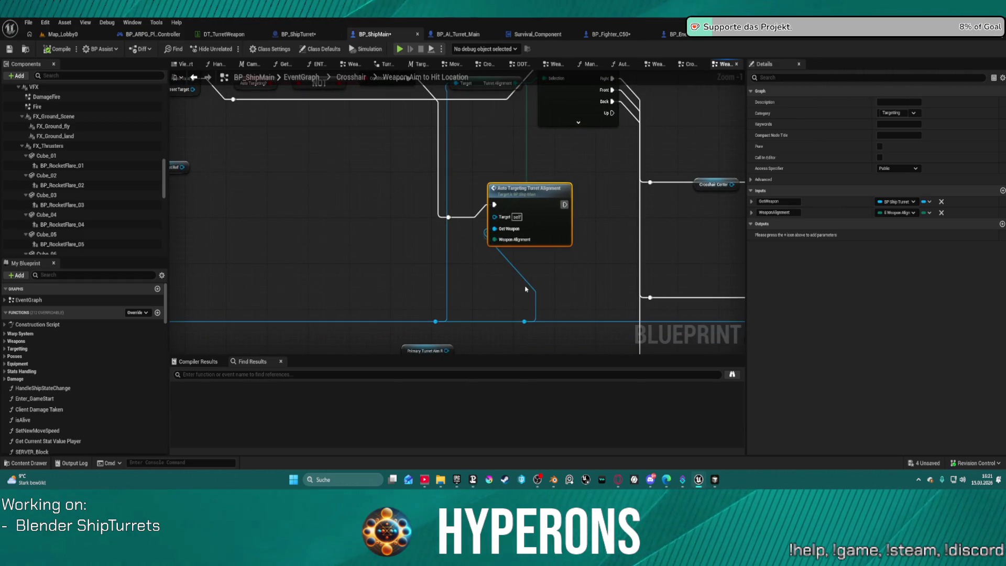
pyautogui.moveTo(523, 282)
pyautogui.mouseDown()
pyautogui.moveTo(671, 208)
pyautogui.moveTo(539, 201)
pyautogui.mouseUp()
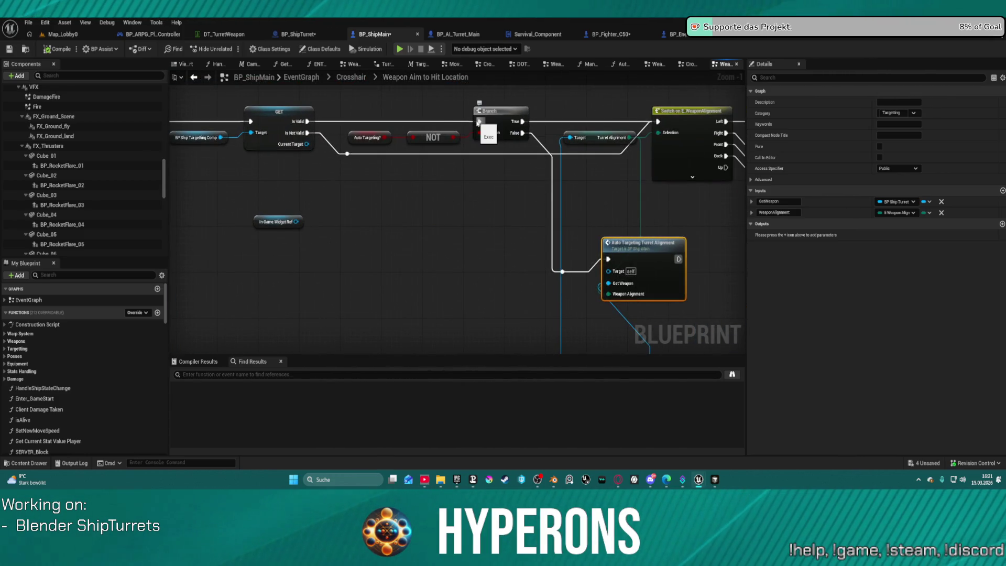
# Wire Branch True to Auto Targeting Turret Alignment, False to the Switch, and remove the reroute
pyautogui.moveTo(307, 122)
pyautogui.mouseDown()
pyautogui.moveTo(478, 121)
pyautogui.moveTo(573, 197)
pyautogui.moveTo(606, 268)
pyautogui.moveTo(608, 259)
pyautogui.mouseUp()
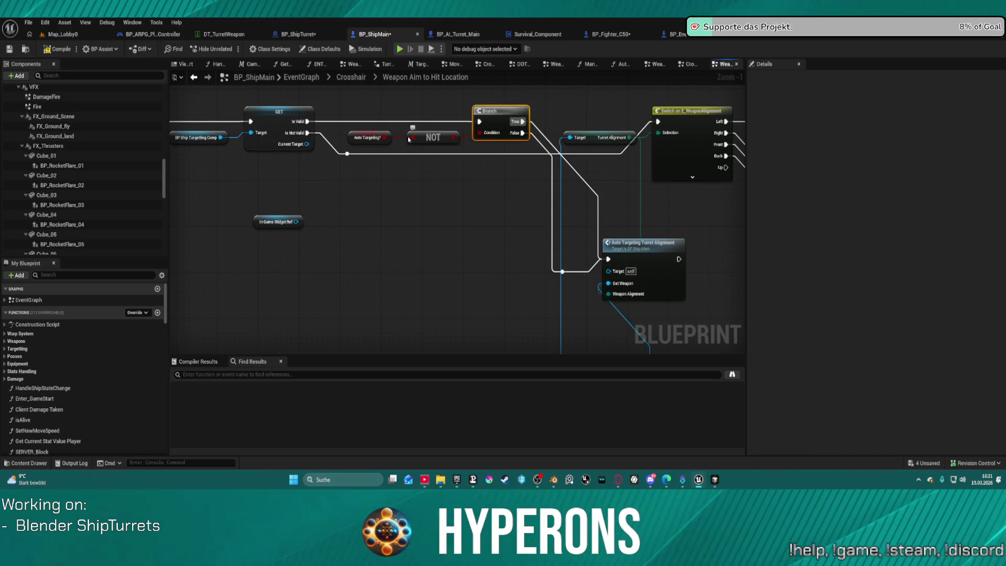
pyautogui.click(381, 140)
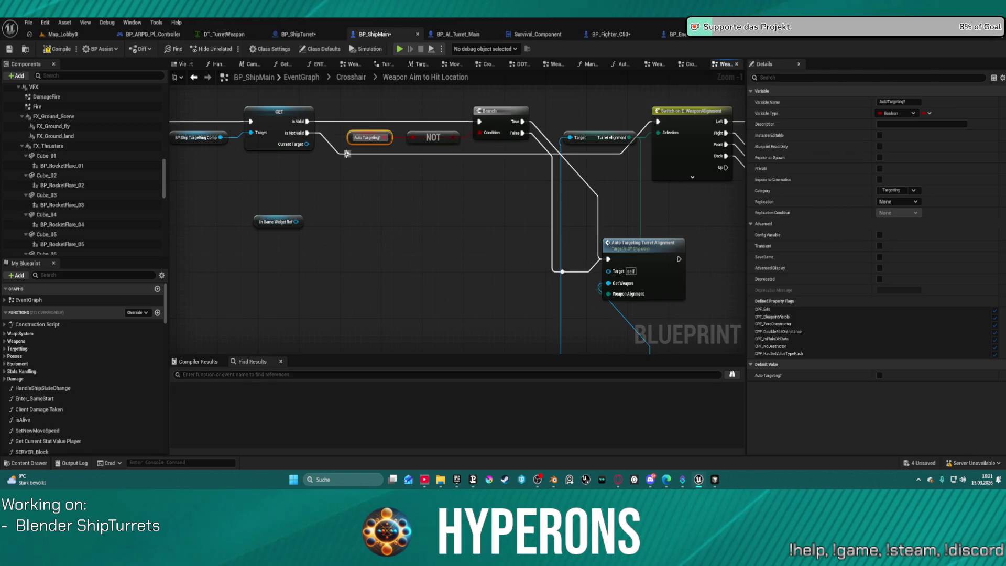
pyautogui.moveTo(522, 132); pyautogui.dragTo(657, 122)
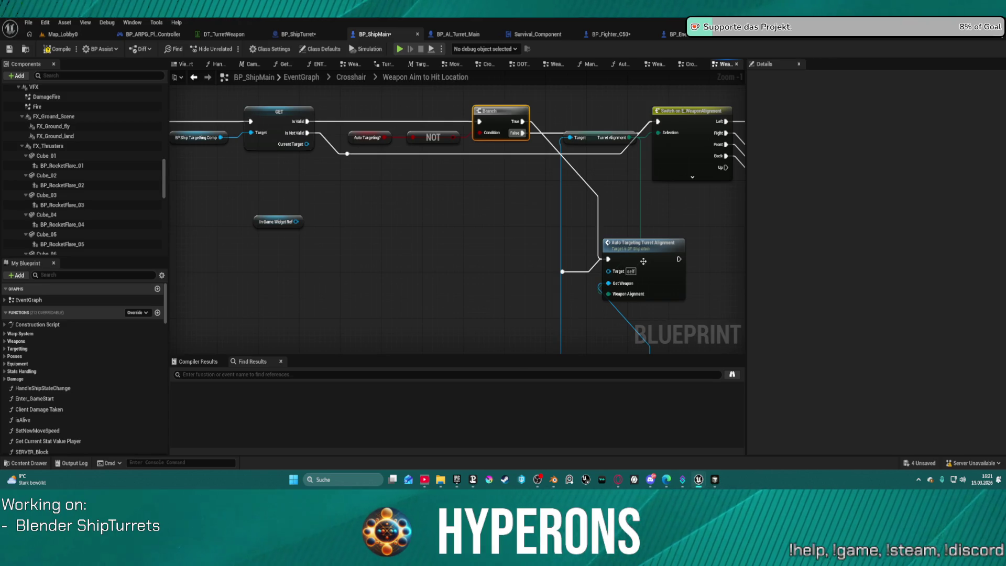
pyautogui.press('Delete')
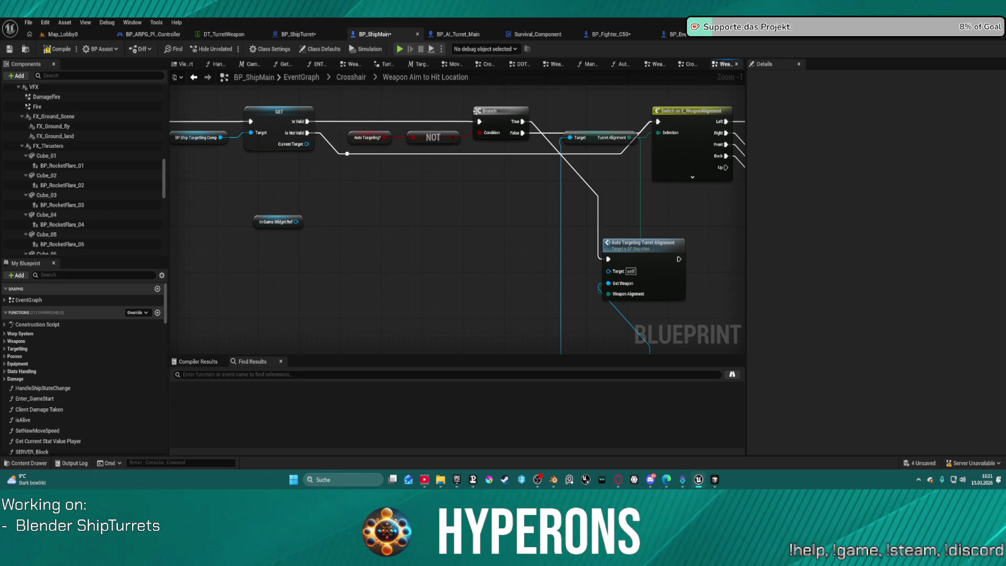
pyautogui.click(502, 125)
pyautogui.press('f')
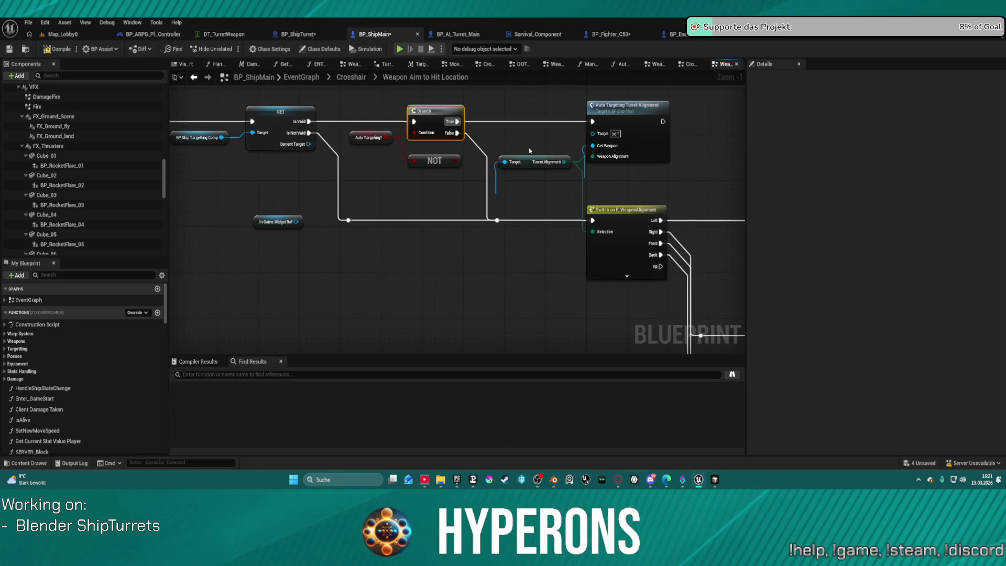
# Delete the NOT node feeding the Branch
pyautogui.click(440, 162)
pyautogui.press('Delete')
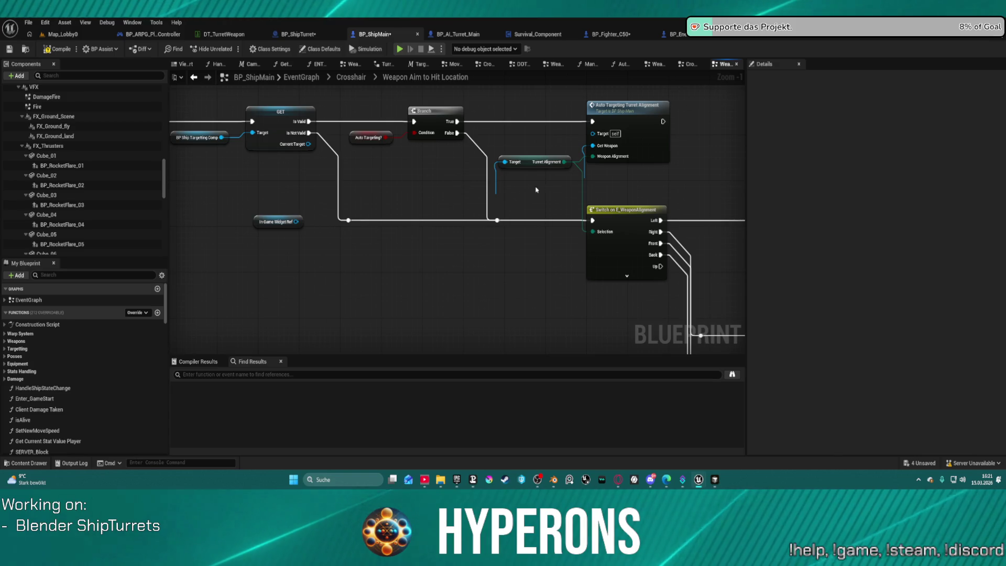
pyautogui.scroll(-3, 302, 217)
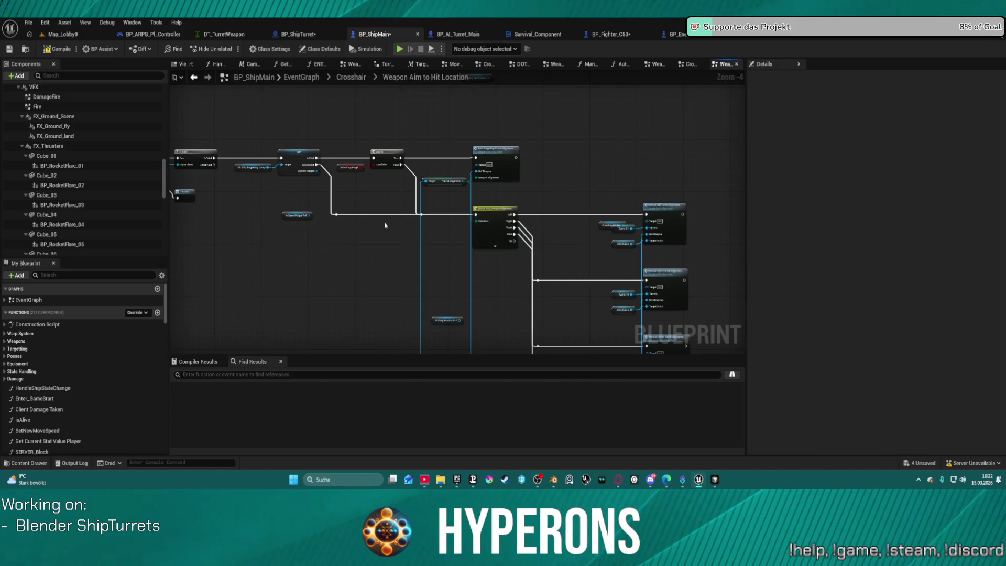
pyautogui.scroll(4, 438, 193)
pyautogui.scroll(-1, 438, 153)
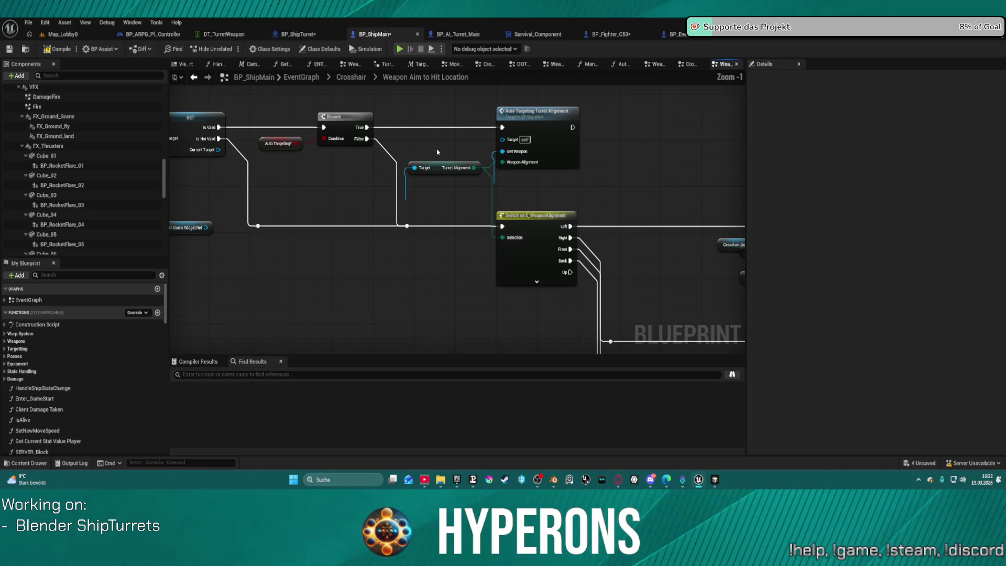
pyautogui.moveTo(592, 178); pyautogui.dragTo(669, 159)
pyautogui.moveTo(444, 192)
pyautogui.mouseDown()
pyautogui.moveTo(281, 135)
pyautogui.moveTo(244, 111)
pyautogui.moveTo(501, 133)
pyautogui.moveTo(521, 177)
pyautogui.moveTo(288, 133)
pyautogui.moveTo(97, 120)
pyautogui.mouseUp()
pyautogui.moveTo(433, 165); pyautogui.dragTo(481, 182)
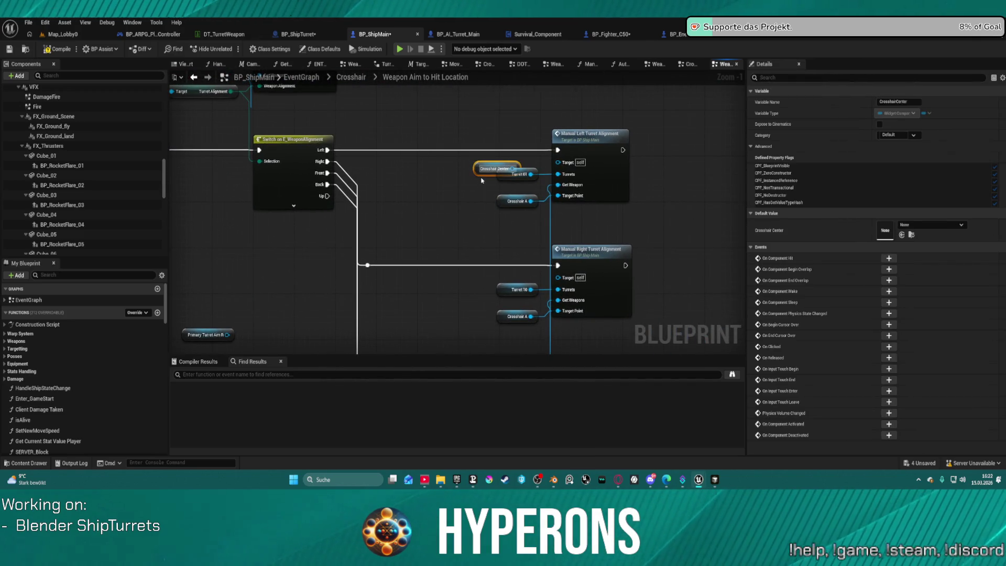
# Replace Crosshair Center and Crosshair Aim Start with copies of the Crosshair A node
pyautogui.press('Delete')
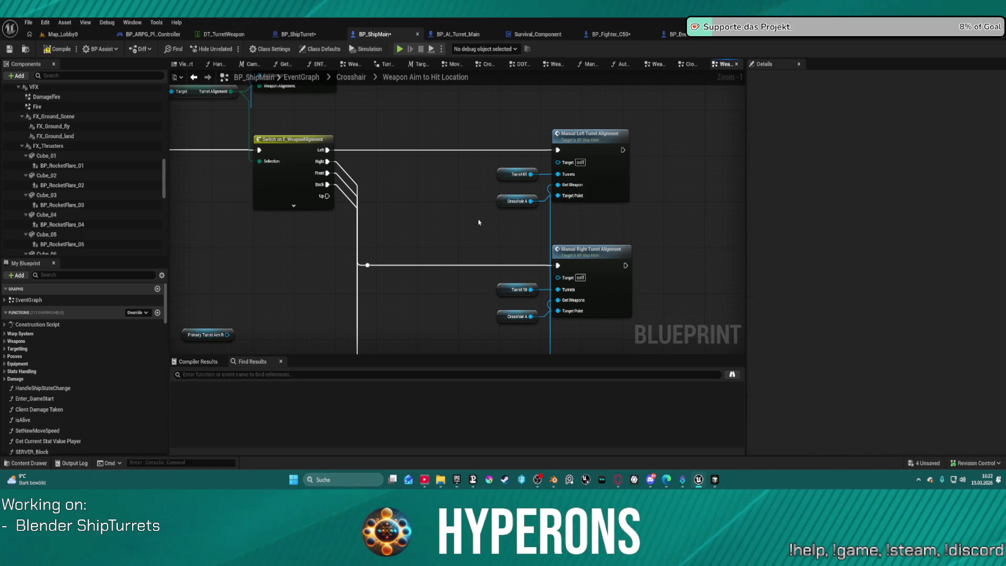
pyautogui.click(506, 205)
pyautogui.hotkey('ctrl', 'c')
pyautogui.hotkey('ctrl', 'v')
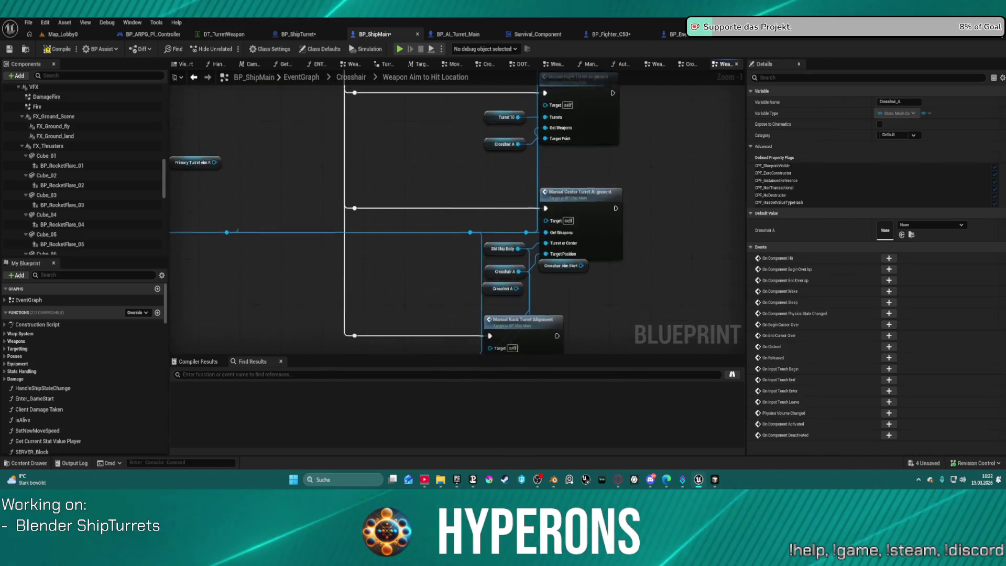
pyautogui.moveTo(606, 216)
pyautogui.mouseDown()
pyautogui.moveTo(609, 225)
pyautogui.moveTo(576, 203)
pyautogui.mouseUp()
pyautogui.press('Delete')
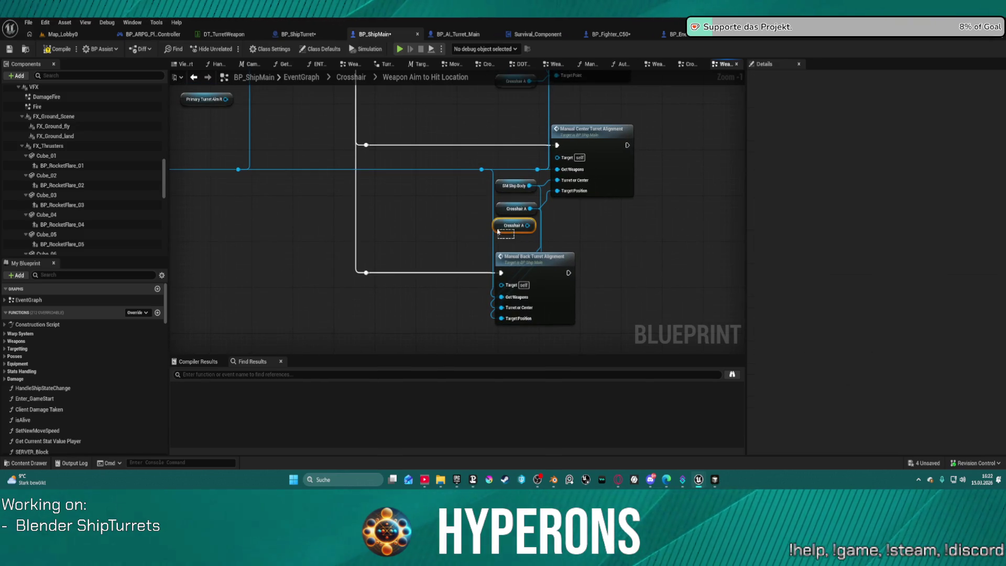
# Position the Crosshair A nodes beside the Manual Left and Right Turret Alignment calls
pyautogui.moveTo(506, 209)
pyautogui.mouseDown()
pyautogui.moveTo(361, 211)
pyautogui.moveTo(341, 333)
pyautogui.moveTo(312, 142)
pyautogui.mouseUp()
pyautogui.moveTo(369, 125)
pyautogui.mouseDown()
pyautogui.moveTo(362, 321)
pyautogui.moveTo(402, 290)
pyautogui.moveTo(449, 285)
pyautogui.mouseUp()
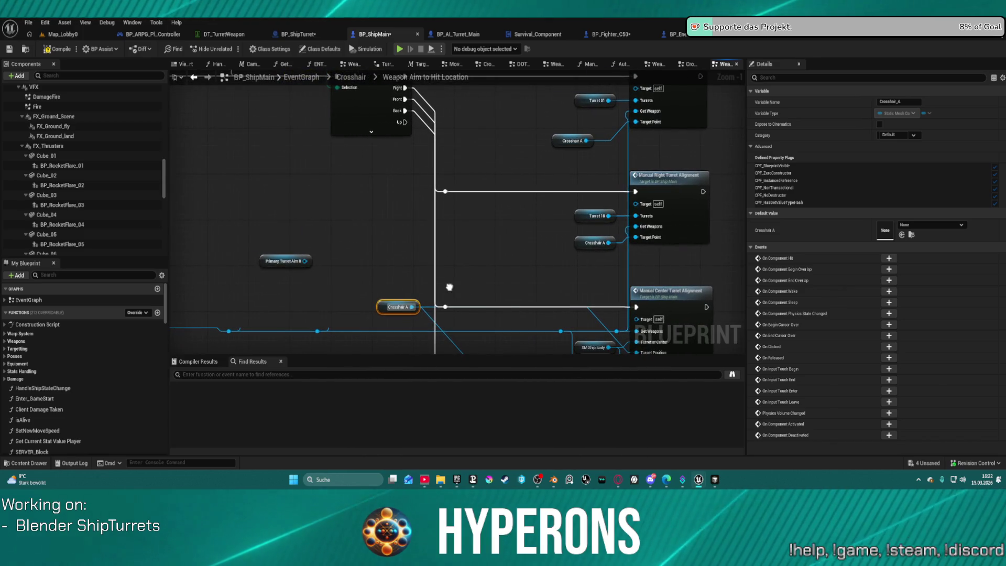
pyautogui.moveTo(587, 243)
pyautogui.mouseDown()
pyautogui.moveTo(531, 236)
pyautogui.moveTo(464, 210)
pyautogui.mouseUp()
pyautogui.moveTo(581, 125); pyautogui.dragTo(536, 244)
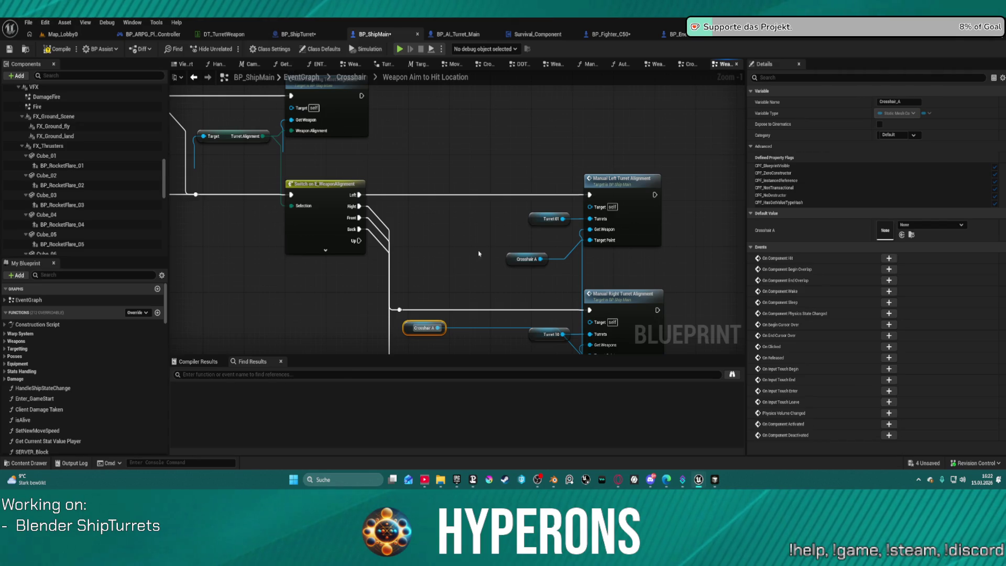
pyautogui.scroll(-5, 71, 171)
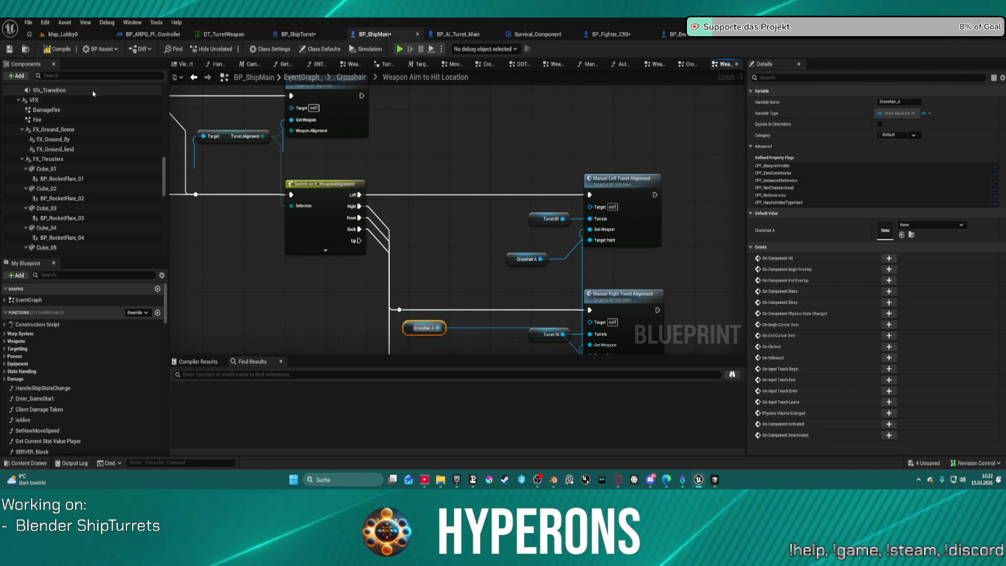
pyautogui.scroll(-3, 71, 170)
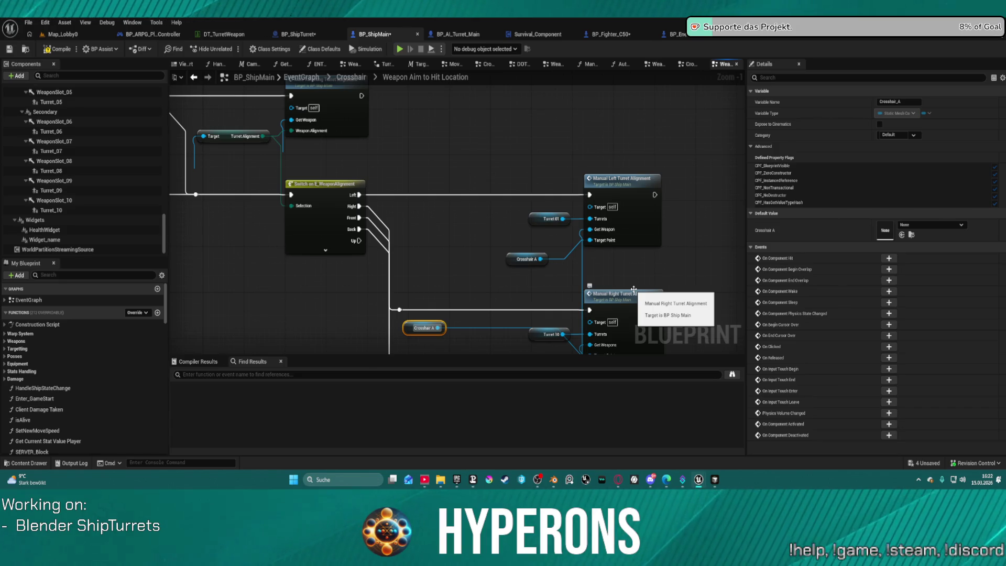
pyautogui.moveTo(436, 86); pyautogui.dragTo(512, 183)
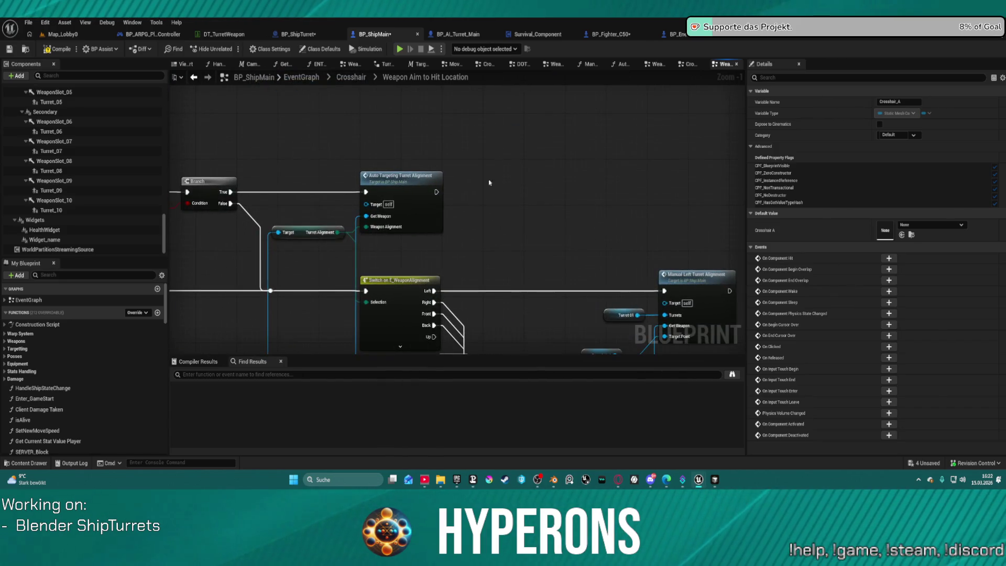
# In Auto Targeting Turret Alignment, reconnect Break Rotator Y (Pitch) to New Rotation Y (Pitch), then view BP_ShipTurret
pyautogui.doubleClick(385, 179)
pyautogui.moveTo(628, 218)
pyautogui.mouseDown()
pyautogui.moveTo(319, 208)
pyautogui.moveTo(64, 215)
pyautogui.mouseUp()
pyautogui.scroll(-3, 599, 209)
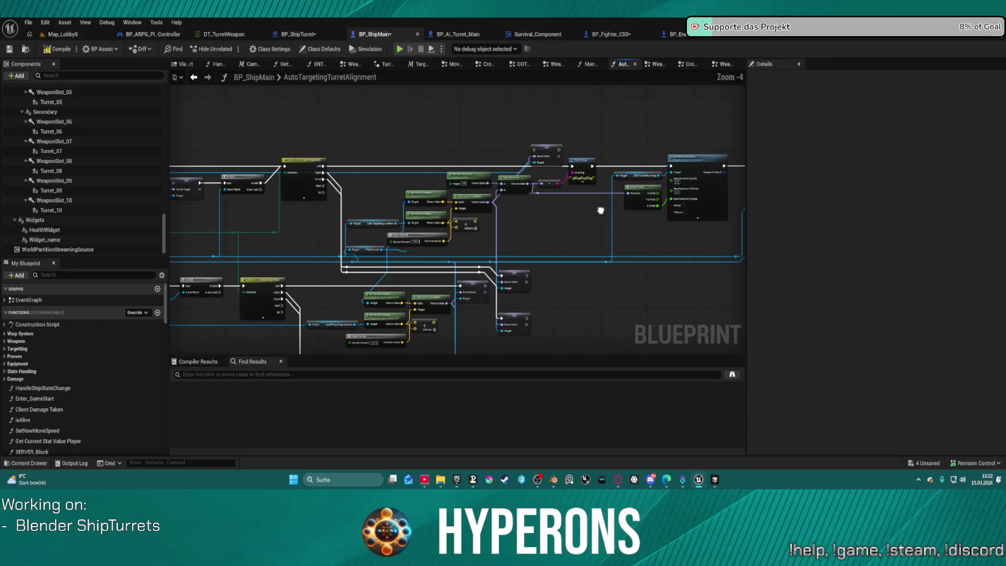
pyautogui.moveTo(599, 209); pyautogui.dragTo(324, 222)
pyautogui.scroll(3, 609, 198)
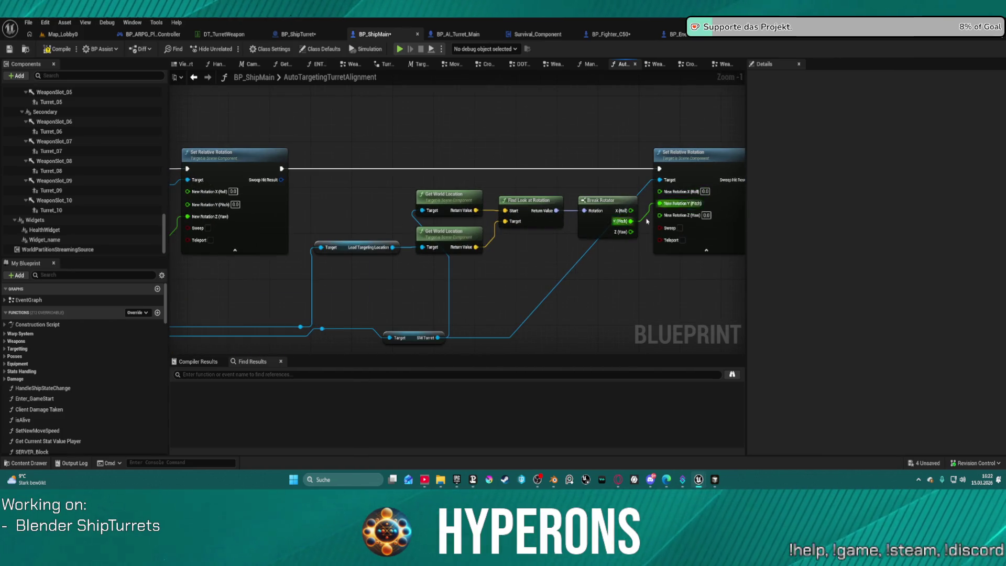
pyautogui.keyDown('alt'); pyautogui.click(691, 204); pyautogui.keyUp('alt')
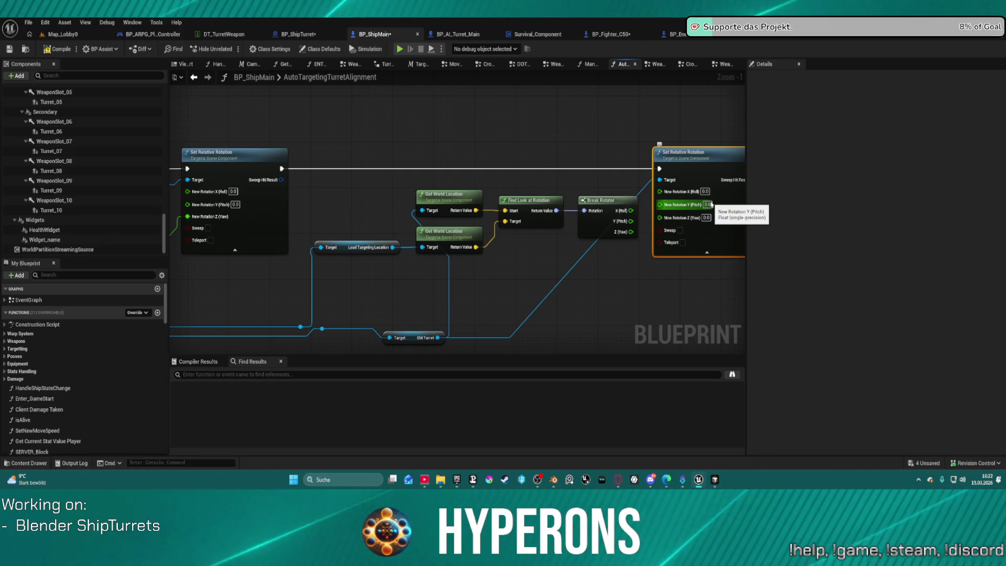
pyautogui.click(707, 204)
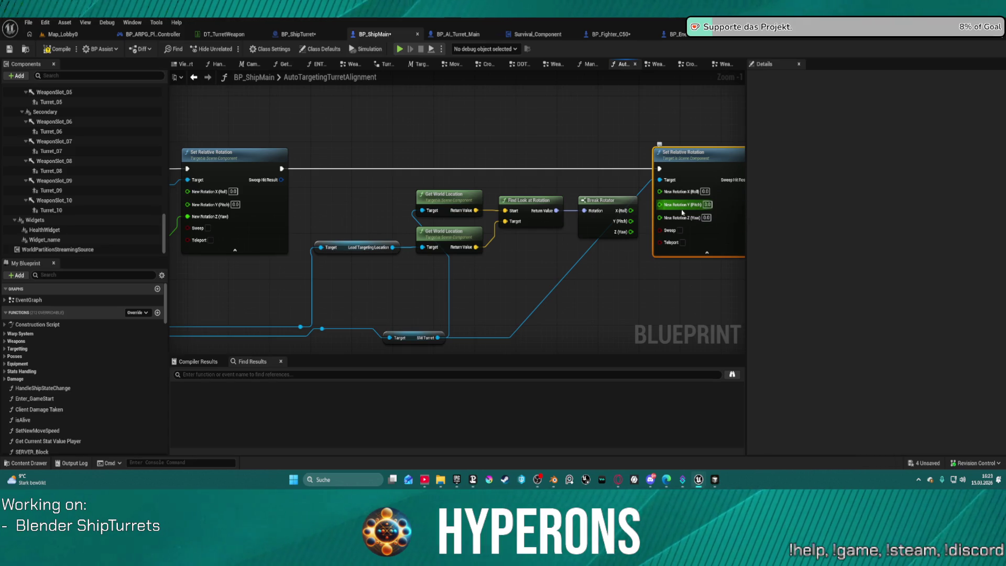
pyautogui.moveTo(630, 220); pyautogui.dragTo(661, 208)
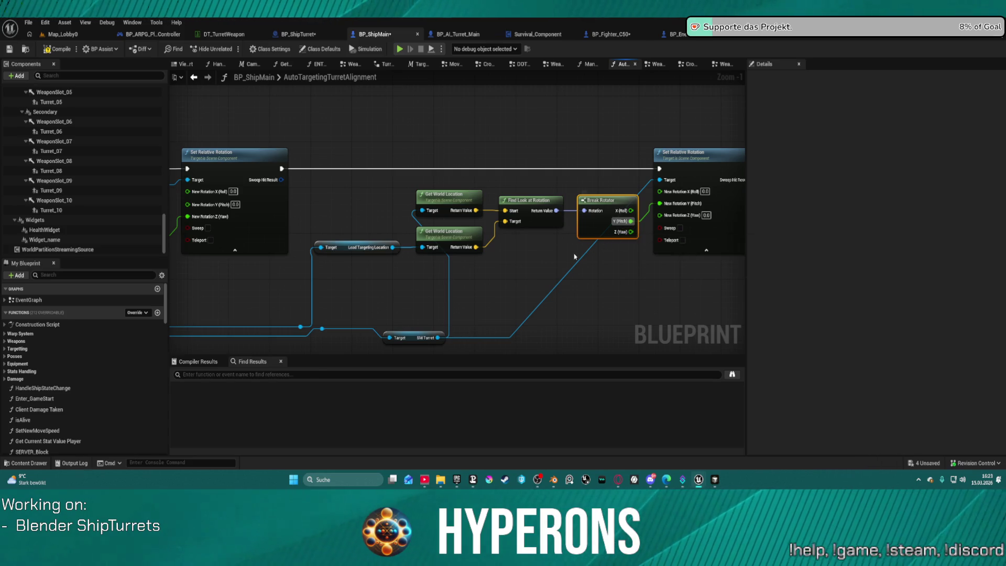
pyautogui.moveTo(534, 270); pyautogui.dragTo(562, 228)
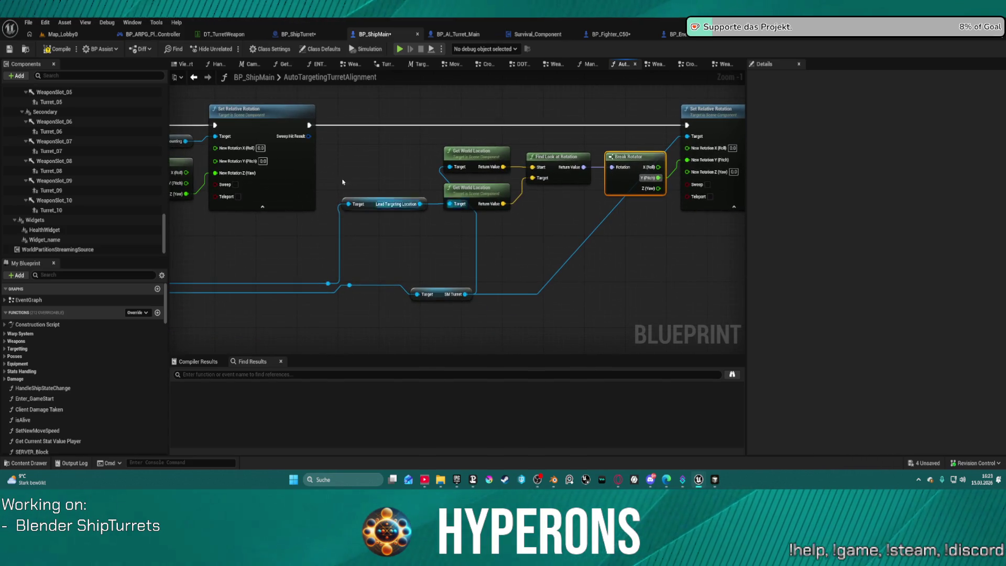
pyautogui.click(283, 35)
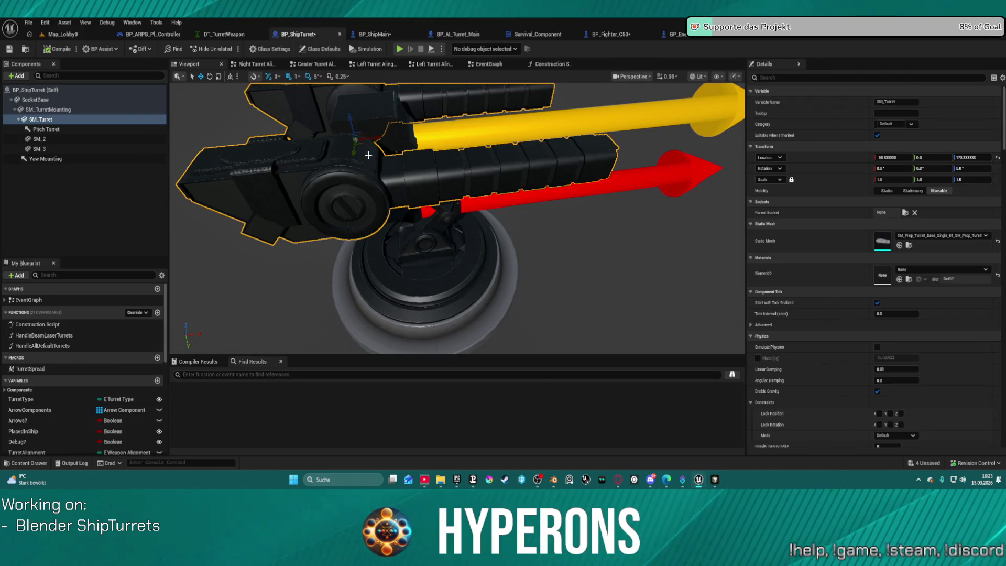
# Pitch SM_Turret to -5.0, then about 35° upward, before opening BP_Enemy_C50
pyautogui.moveTo(367, 151); pyautogui.dragTo(405, 300)
pyautogui.press('e')
pyautogui.moveTo(439, 249)
pyautogui.mouseDown()
pyautogui.moveTo(431, 222)
pyautogui.moveTo(452, 283)
pyautogui.moveTo(450, 268)
pyautogui.mouseUp()
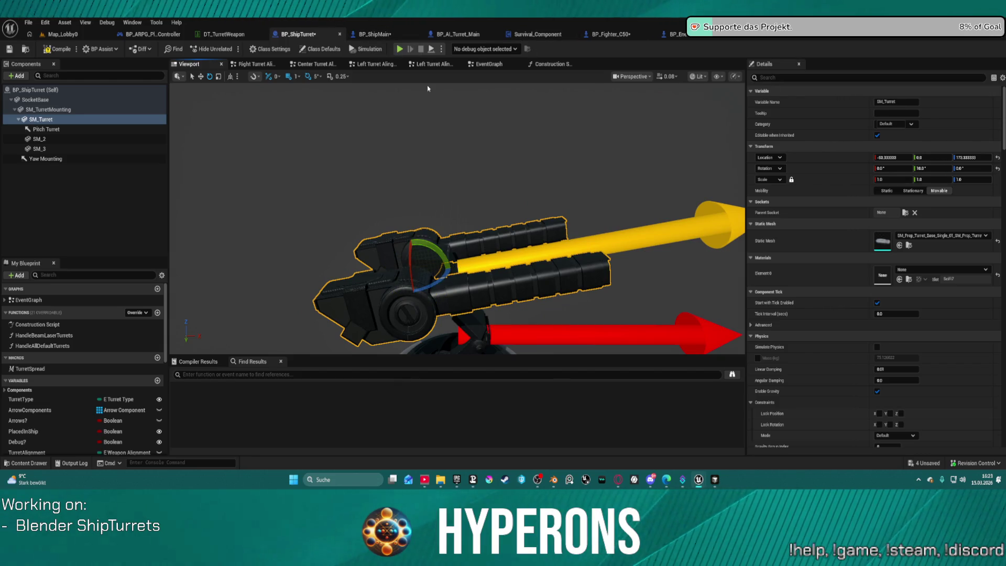
pyautogui.click(381, 35)
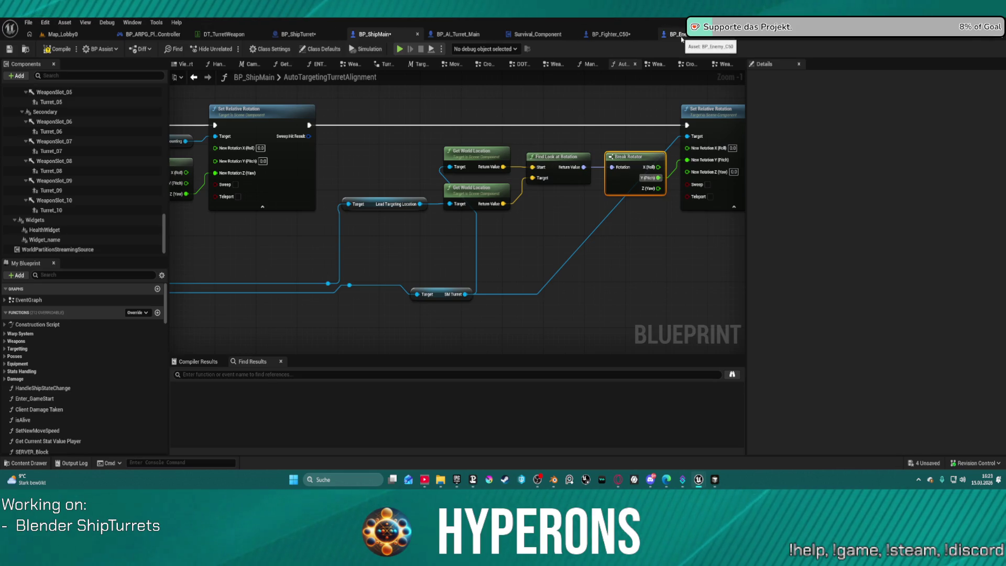
pyautogui.click(297, 34)
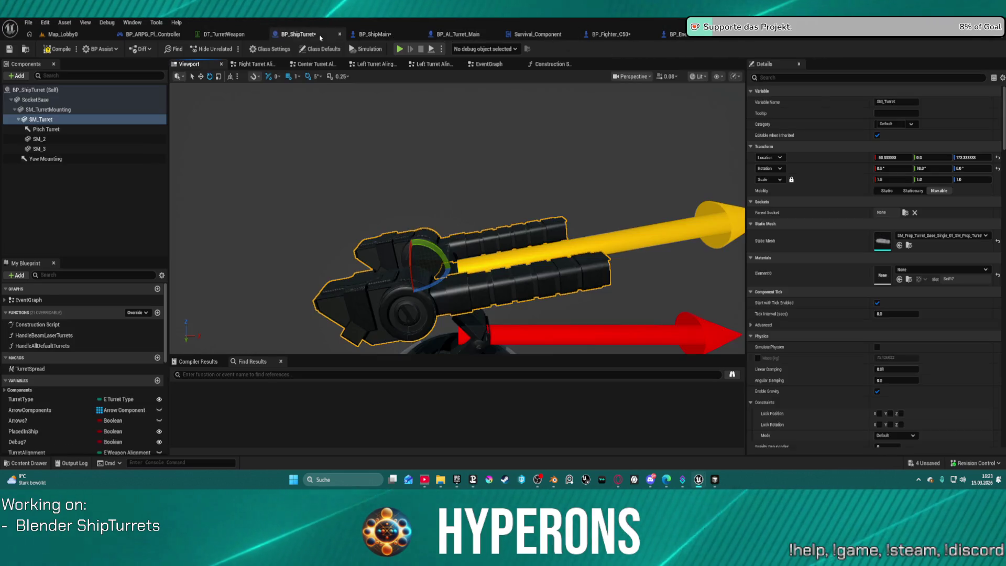
pyautogui.moveTo(439, 248)
pyautogui.mouseDown()
pyautogui.moveTo(444, 215)
pyautogui.moveTo(452, 274)
pyautogui.mouseUp()
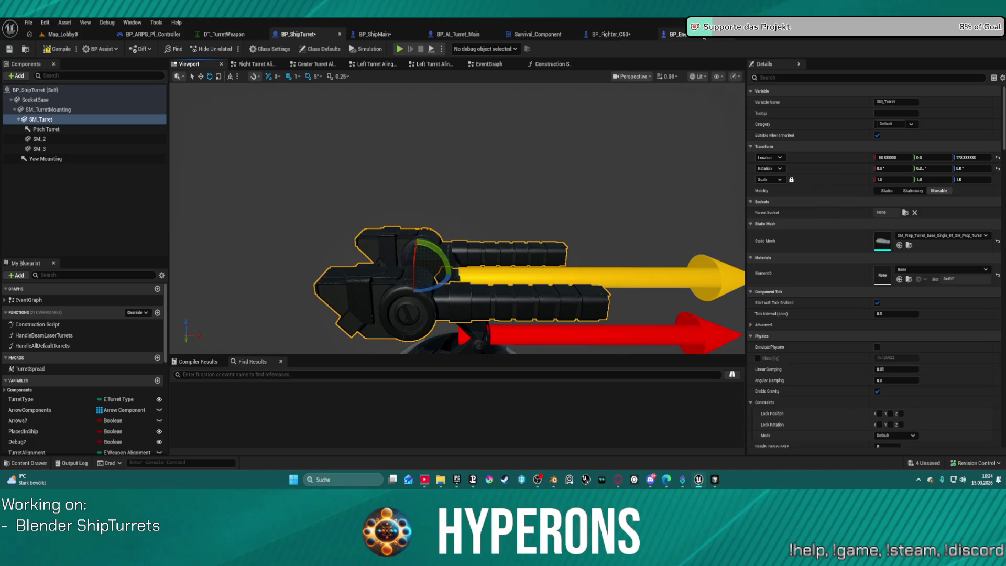
pyautogui.click(625, 35)
pyautogui.click(673, 34)
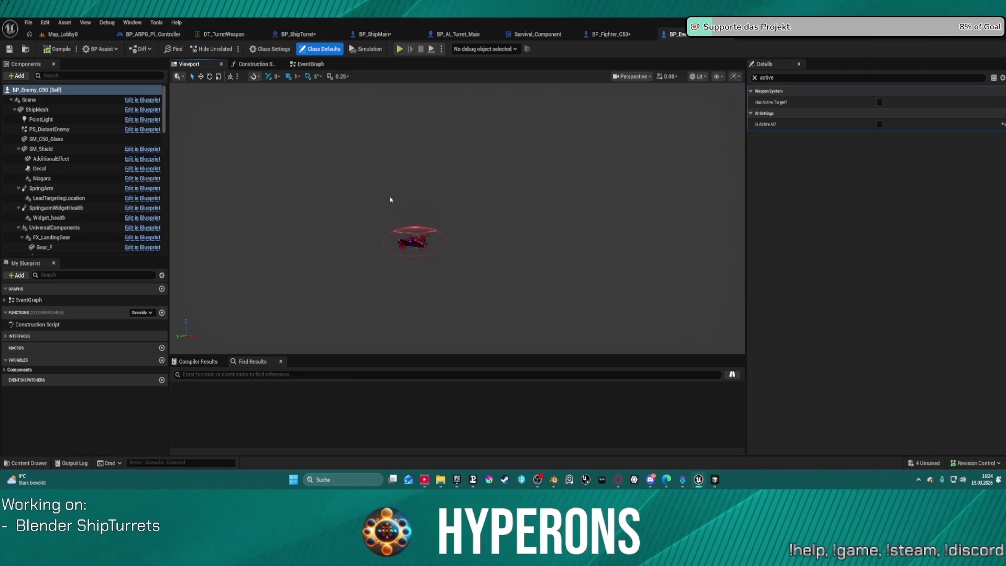
# Select LeadTargetingLocation and bring the viewport in close to the enemy ship's shield dome
pyautogui.click(63, 198)
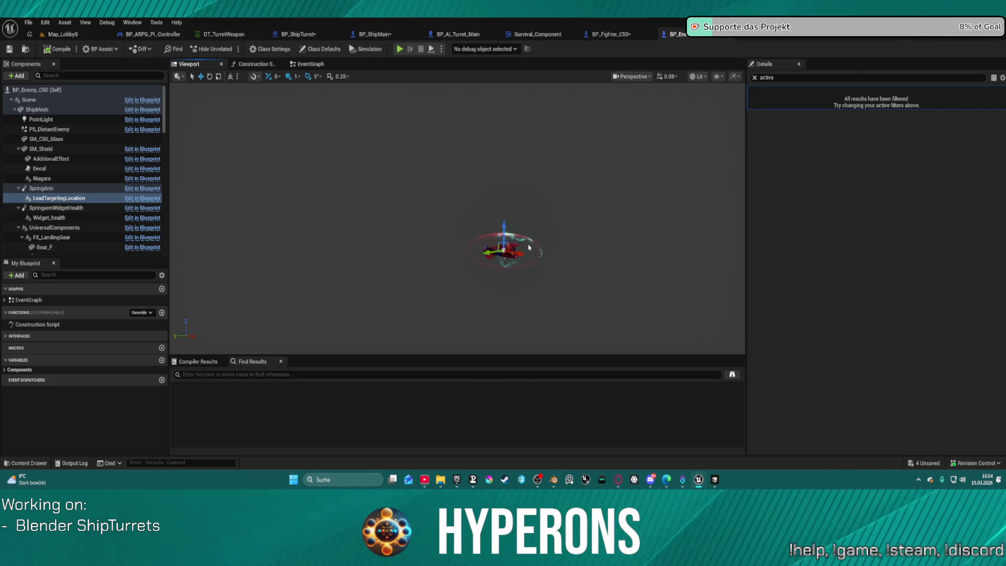
pyautogui.moveTo(579, 294); pyautogui.dragTo(545, 294)
pyautogui.scroll(3, 581, 299)
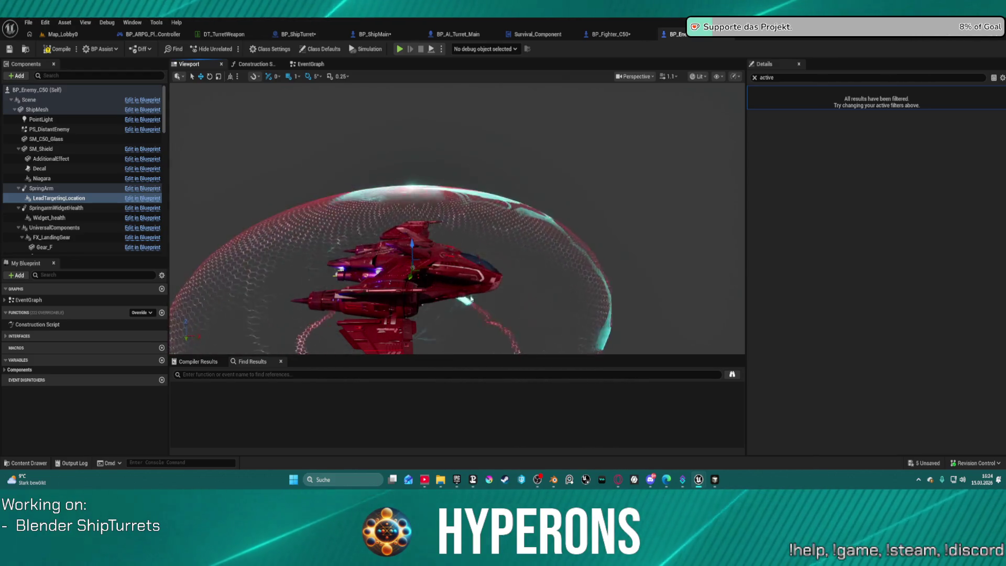
pyautogui.click(44, 190)
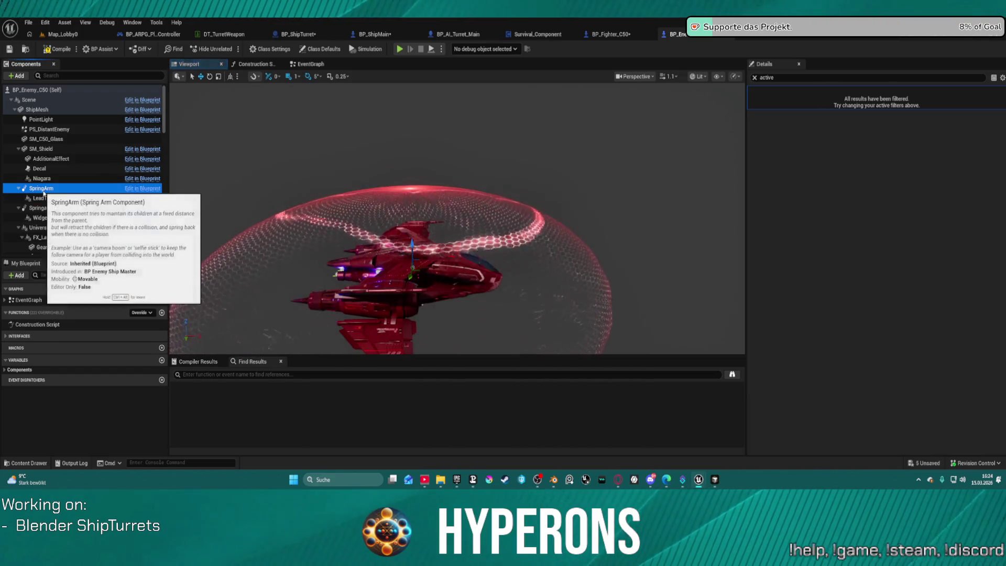
# Clear the Details filter and try SpringArm Target Arm Length values of about 1951, then 1000
pyautogui.click(751, 80)
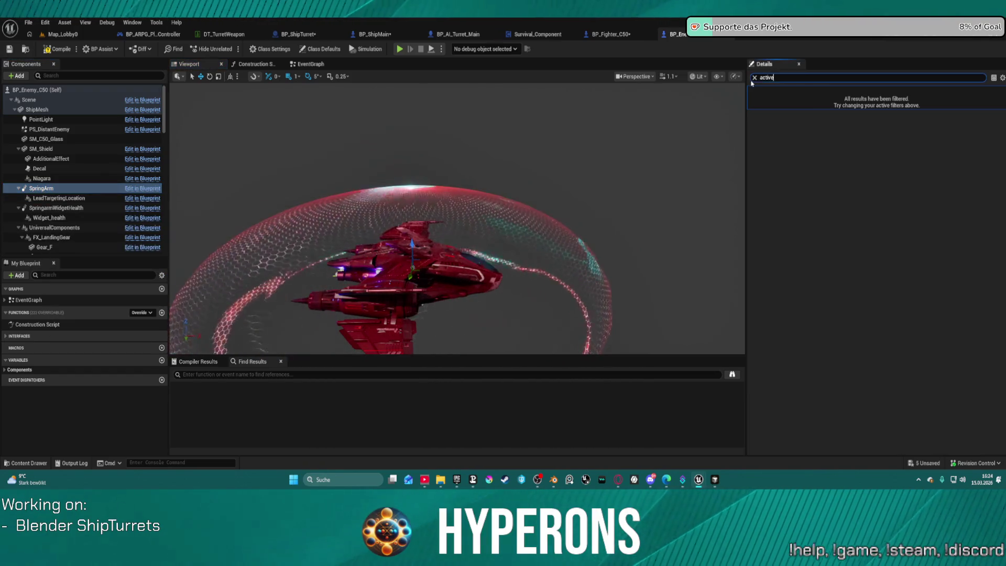
pyautogui.click(754, 78)
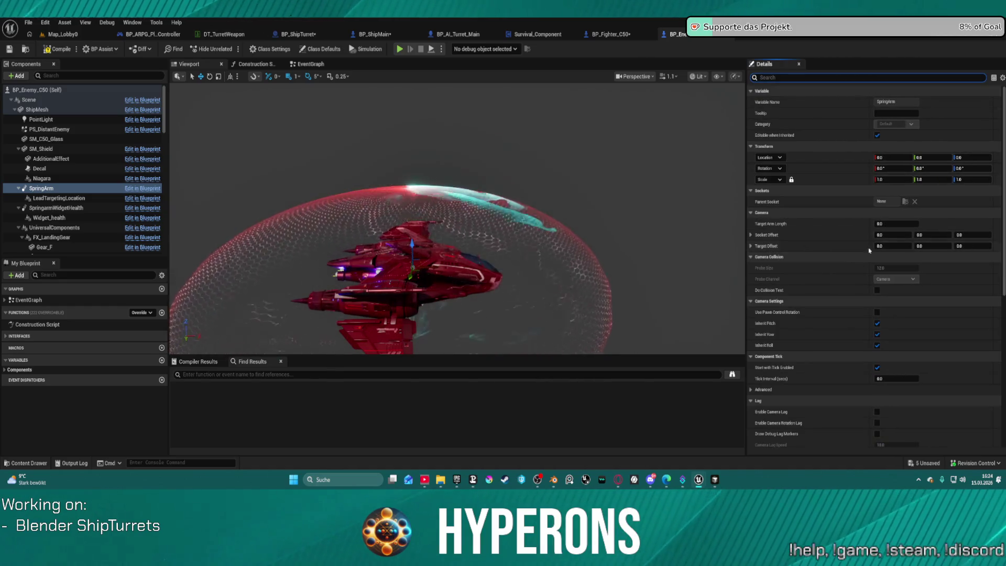
pyautogui.moveTo(893, 224); pyautogui.dragTo(890, 223)
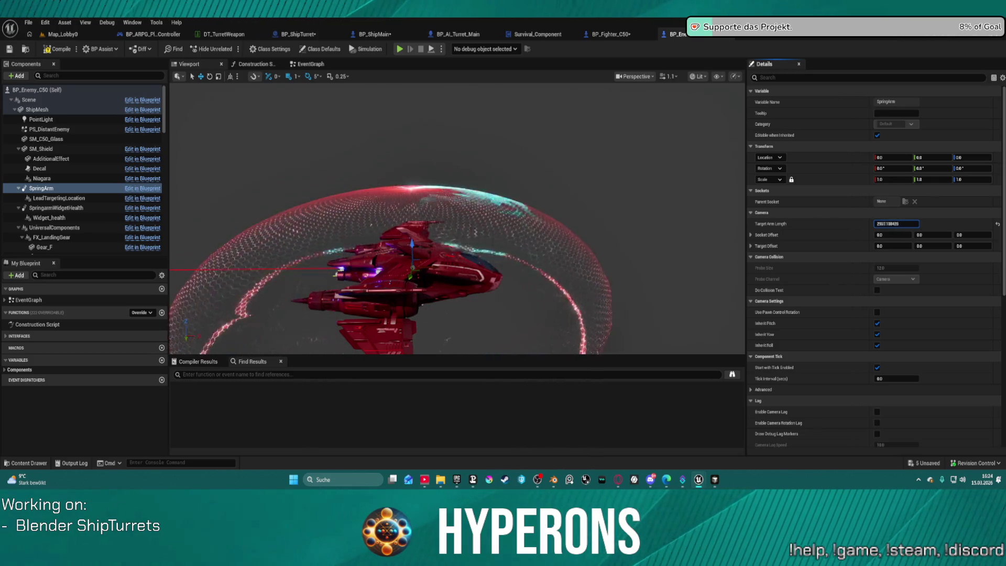
pyautogui.moveTo(912, 223); pyautogui.dragTo(895, 222)
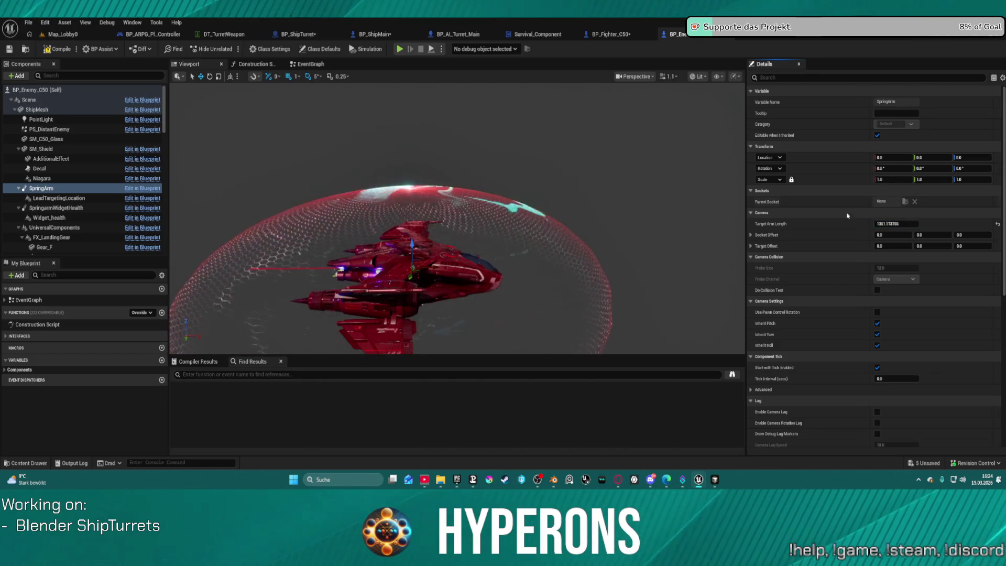
pyautogui.write('0')
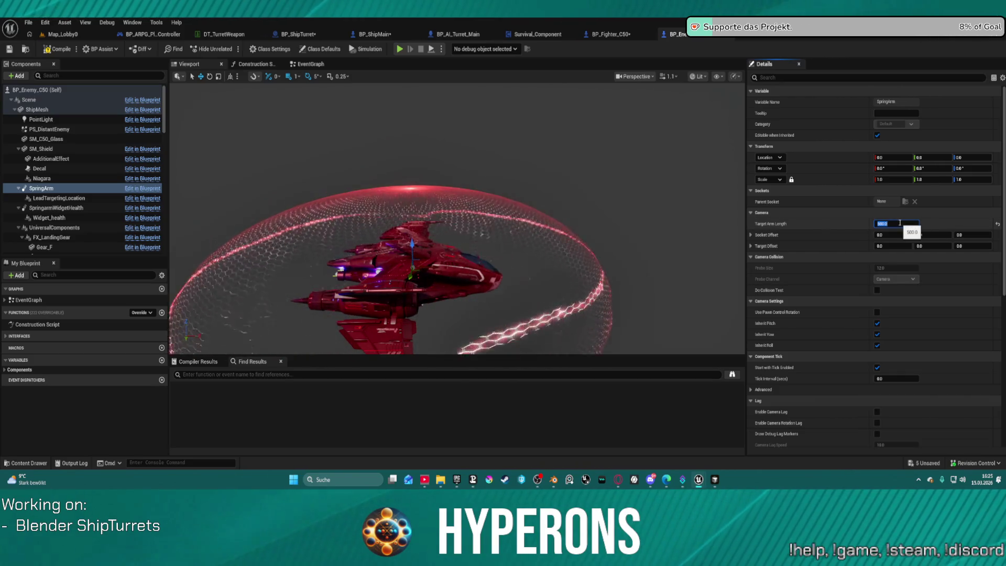
pyautogui.write('0')
pyautogui.press('Return')
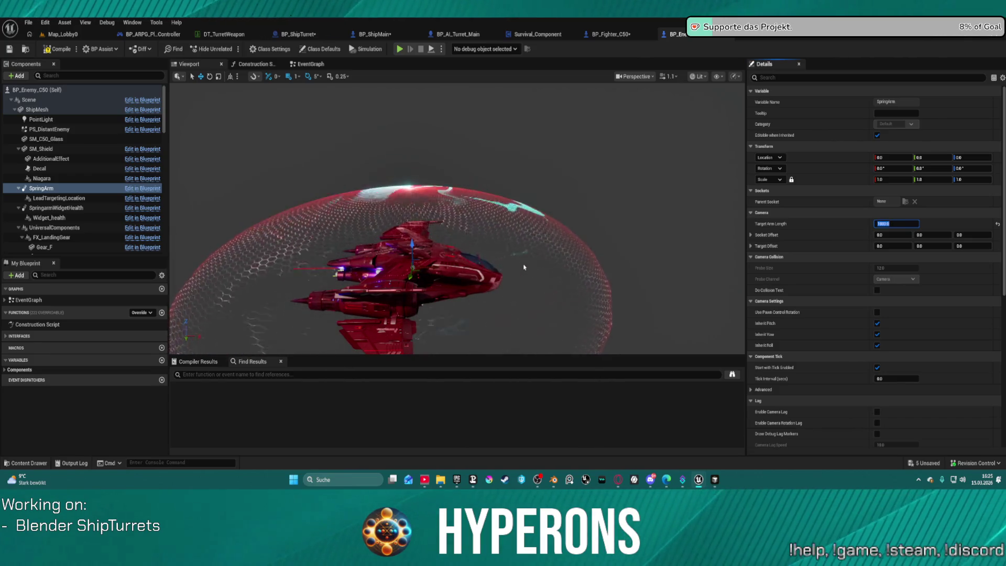
# Set Target Arm Length to 0 and return to BP_ShipMain's alignment graph
pyautogui.moveTo(523, 267); pyautogui.dragTo(469, 105)
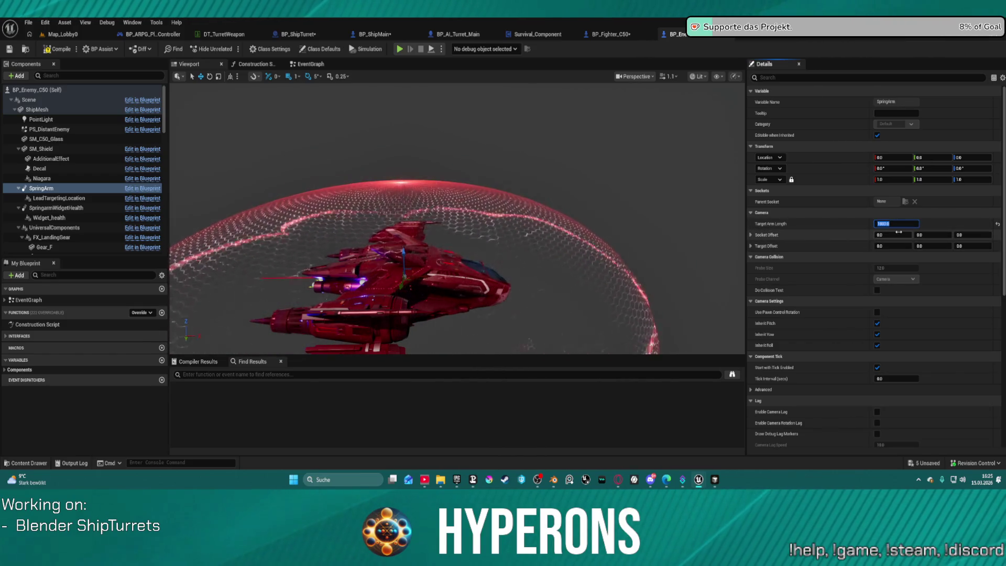
pyautogui.write('0')
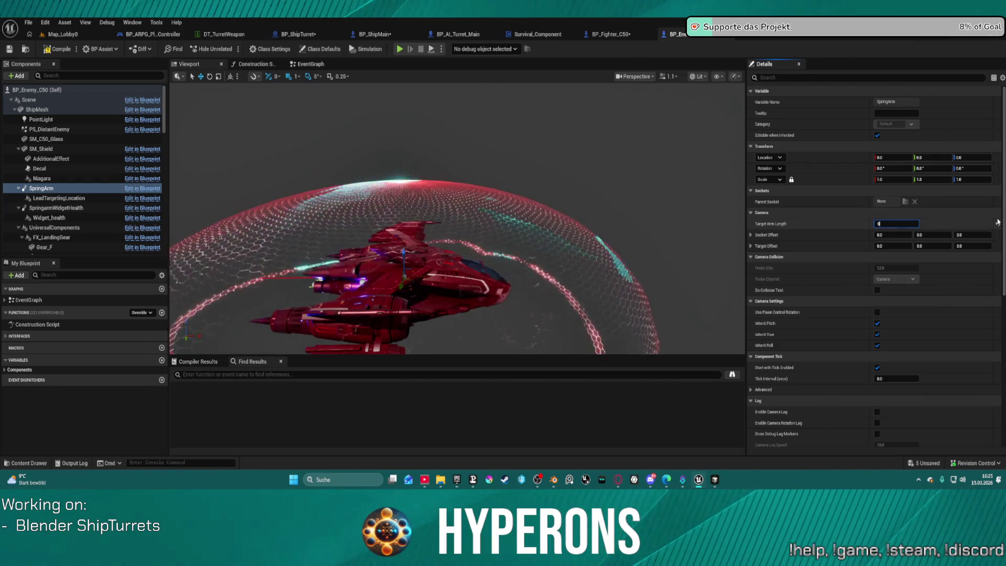
pyautogui.press('Return')
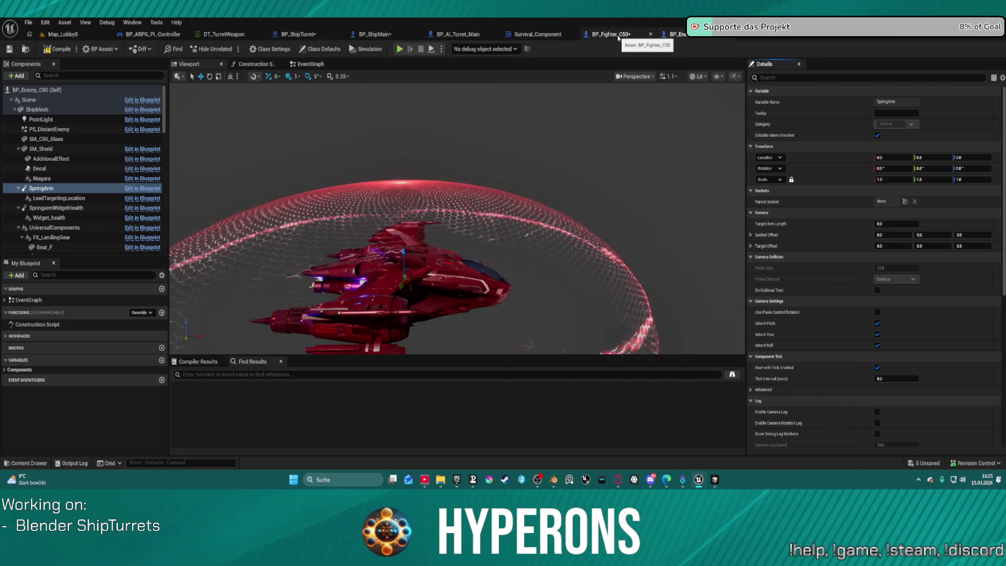
pyautogui.click(375, 34)
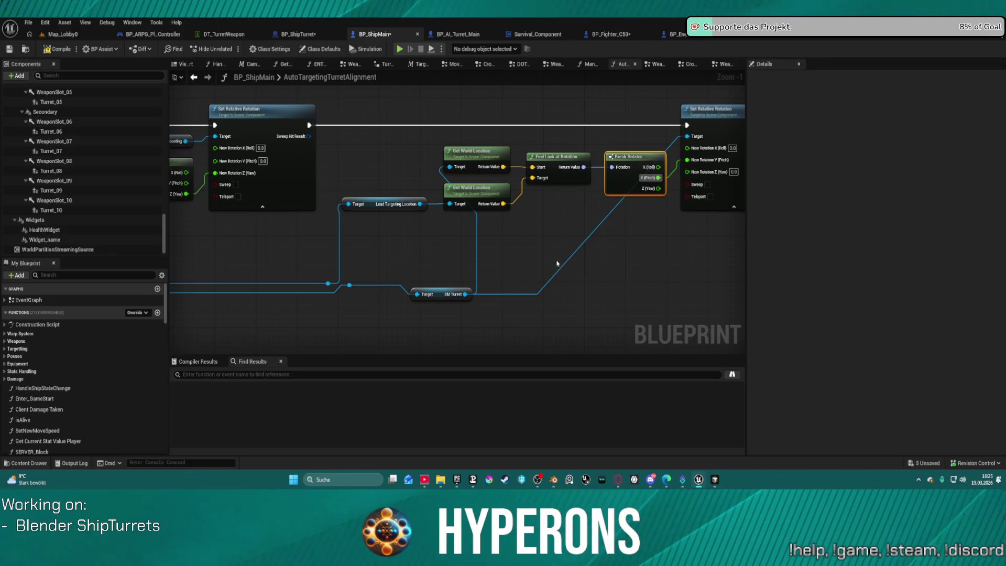
# Spread the Lead Targeting Location and SM Turret getters apart in BP_ShipMain, then go back to BP_ShipTurret
pyautogui.moveTo(378, 208)
pyautogui.mouseDown()
pyautogui.moveTo(480, 231)
pyautogui.moveTo(419, 232)
pyautogui.moveTo(420, 221)
pyautogui.moveTo(430, 226)
pyautogui.mouseUp()
pyautogui.moveTo(442, 294)
pyautogui.mouseDown()
pyautogui.moveTo(407, 282)
pyautogui.moveTo(419, 273)
pyautogui.moveTo(357, 256)
pyautogui.mouseUp()
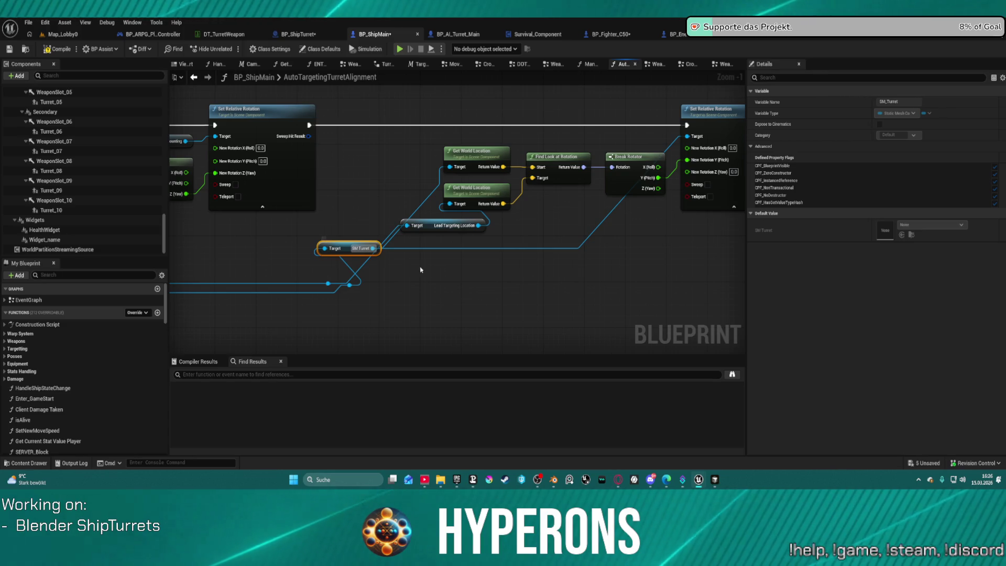
pyautogui.click(446, 275)
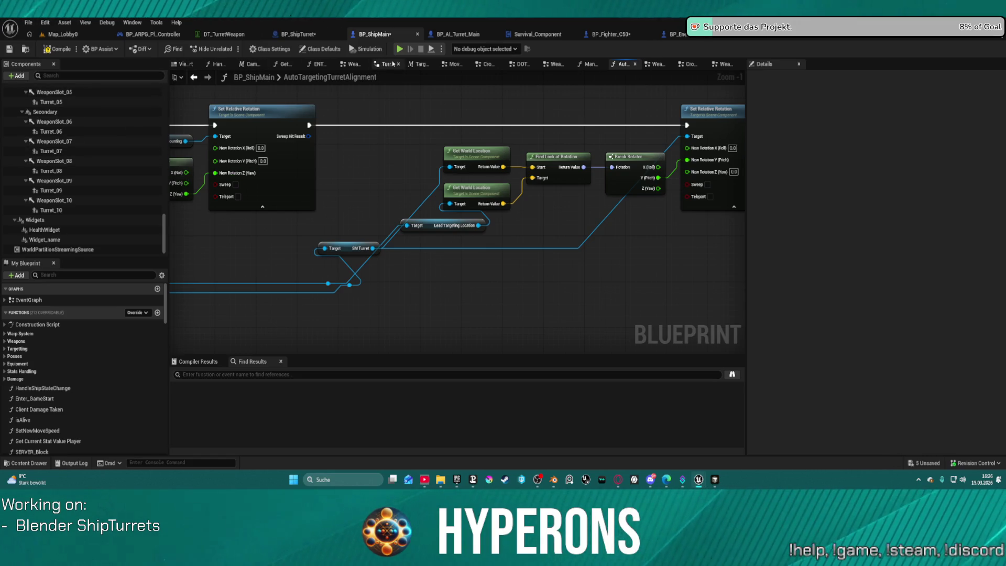
pyautogui.click(290, 36)
pyautogui.scroll(-5, 479, 238)
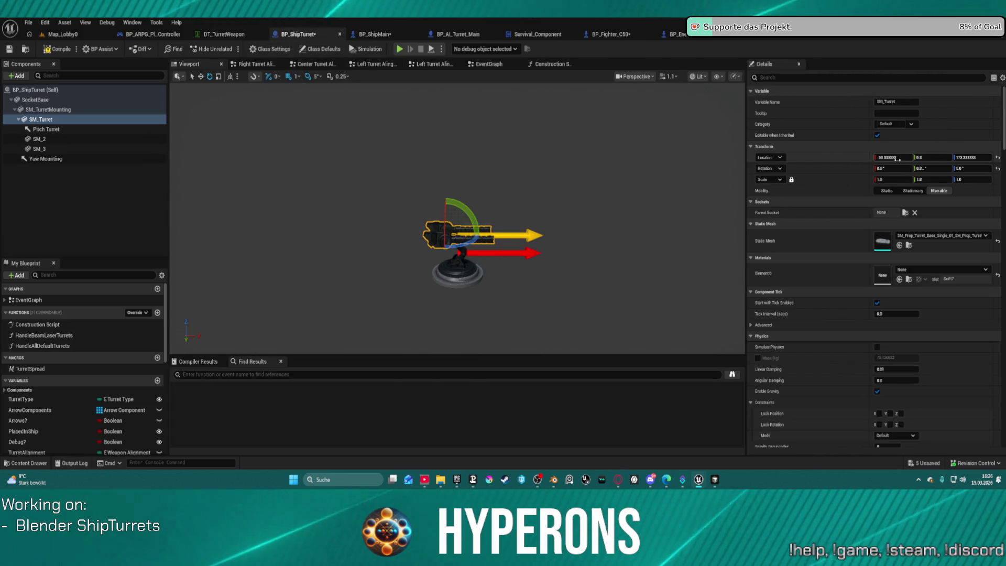
# Try SM_Turret Location X at 0, undo it to keep the original position, then compile and play
pyautogui.click(897, 158)
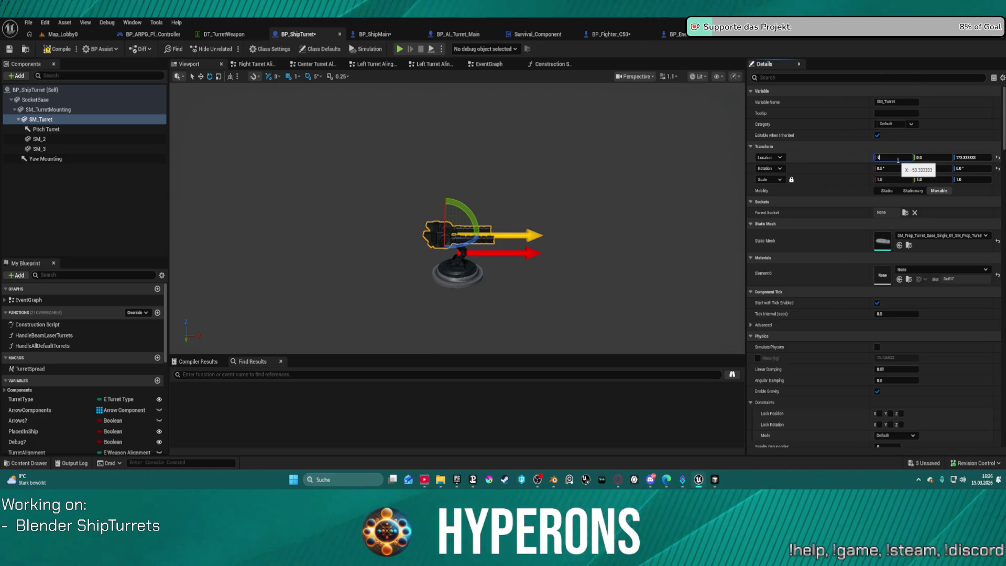
pyautogui.press('Return')
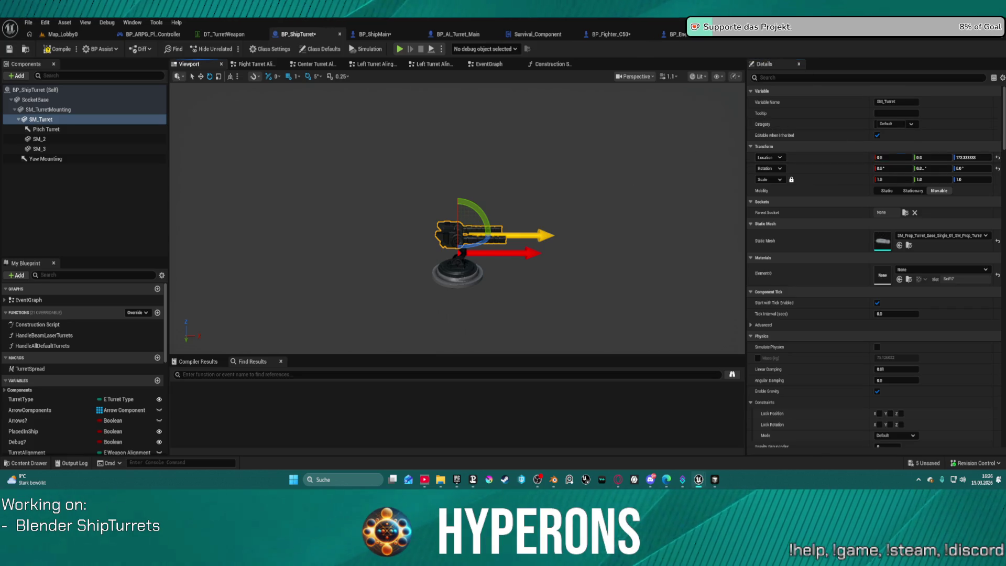
pyautogui.click(595, 211)
pyautogui.hotkey('ctrl', 'z')
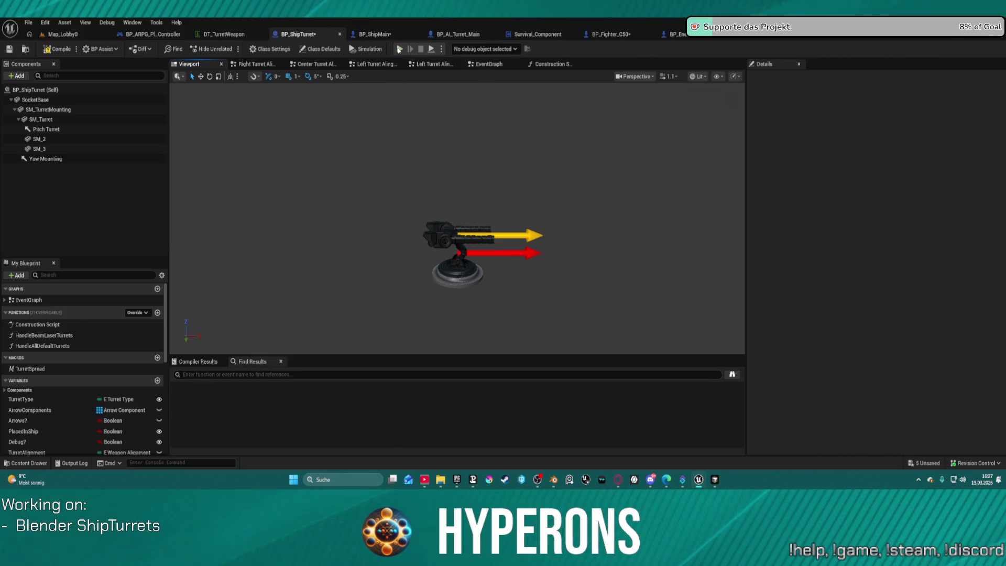
pyautogui.click(401, 50)
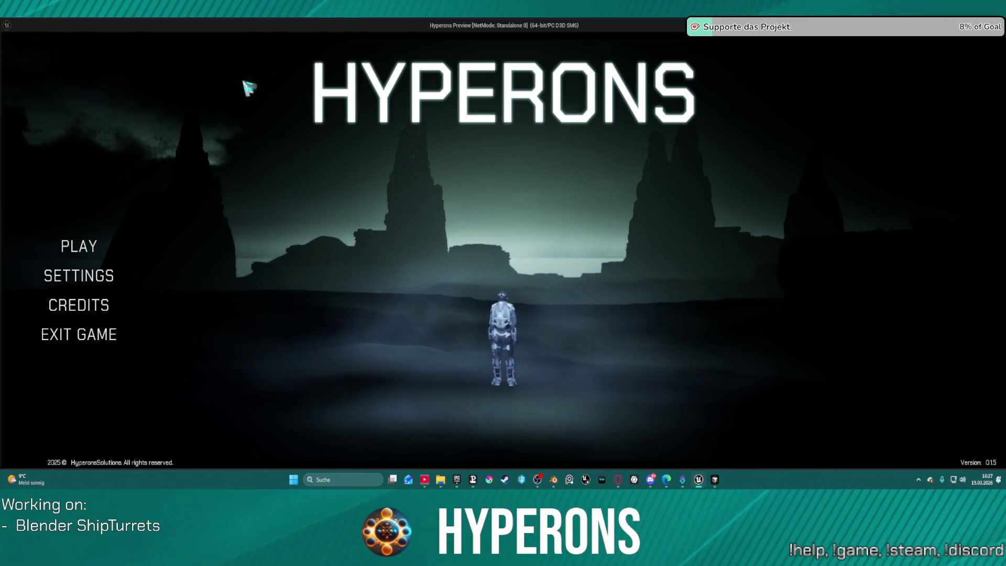
# Close the standalone game and start an in-editor play session from the Map_Lobby0 level
pyautogui.press('Escape')
pyautogui.click(74, 35)
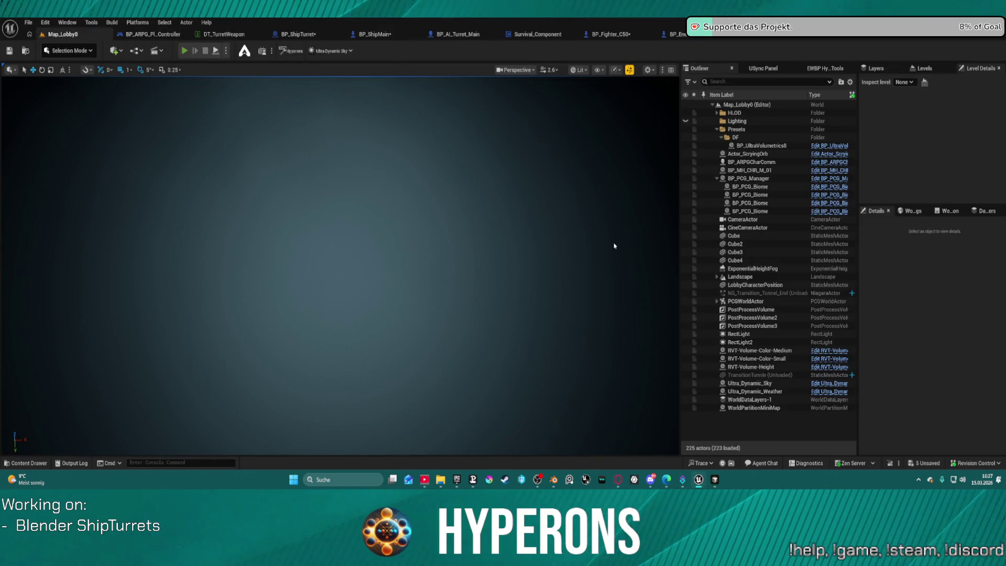
pyautogui.hotkey('alt', 'p')
# Pick and confirm the first character, enter the galaxy map to check the turrets, then stop
pyautogui.click(71, 264)
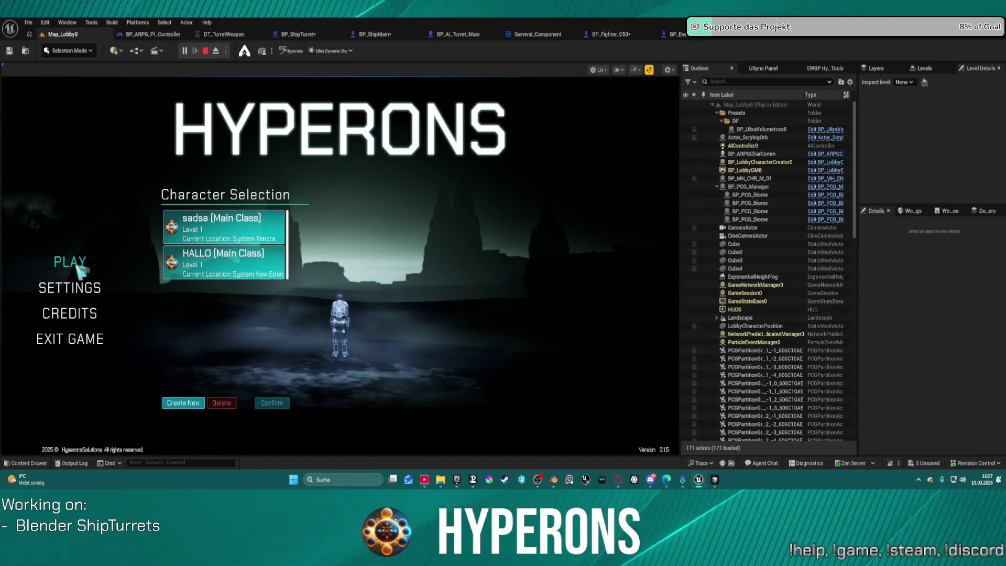
pyautogui.click(280, 244)
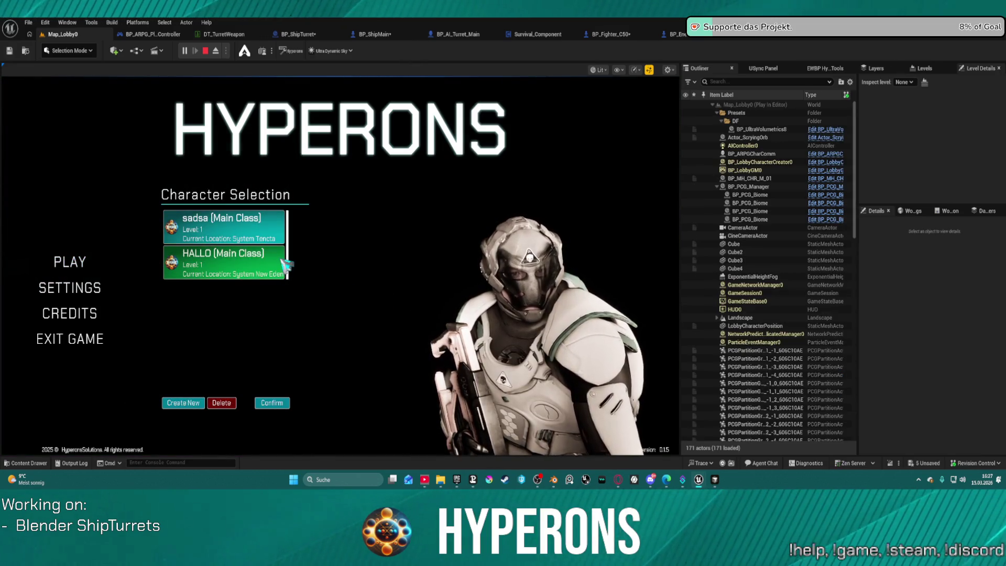
pyautogui.click(272, 402)
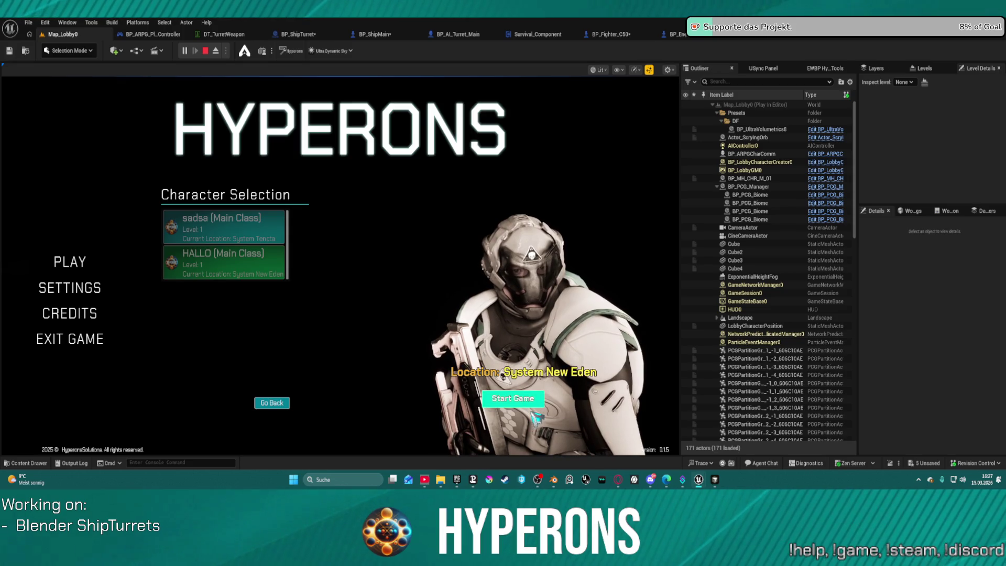
pyautogui.click(531, 402)
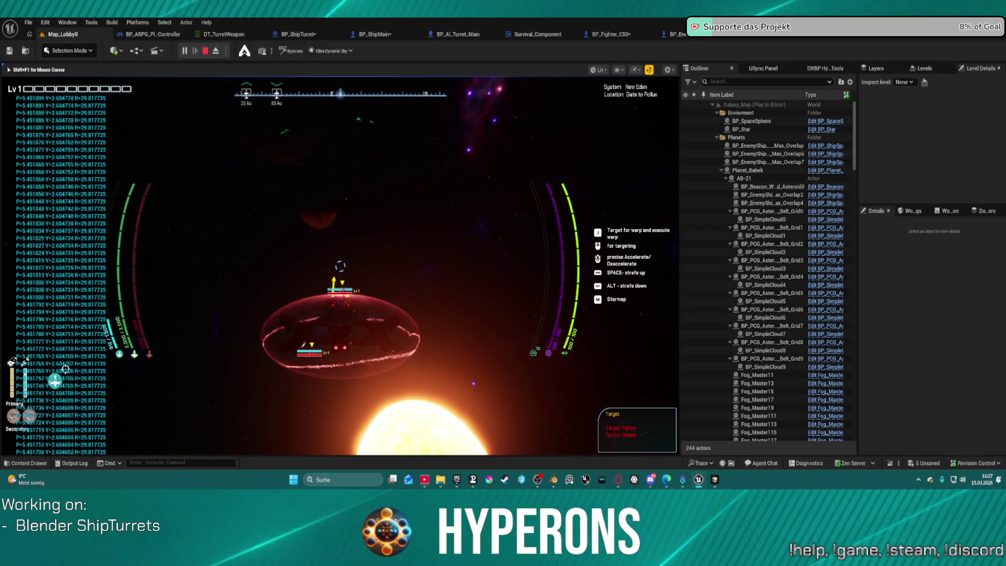
pyautogui.press('Escape')
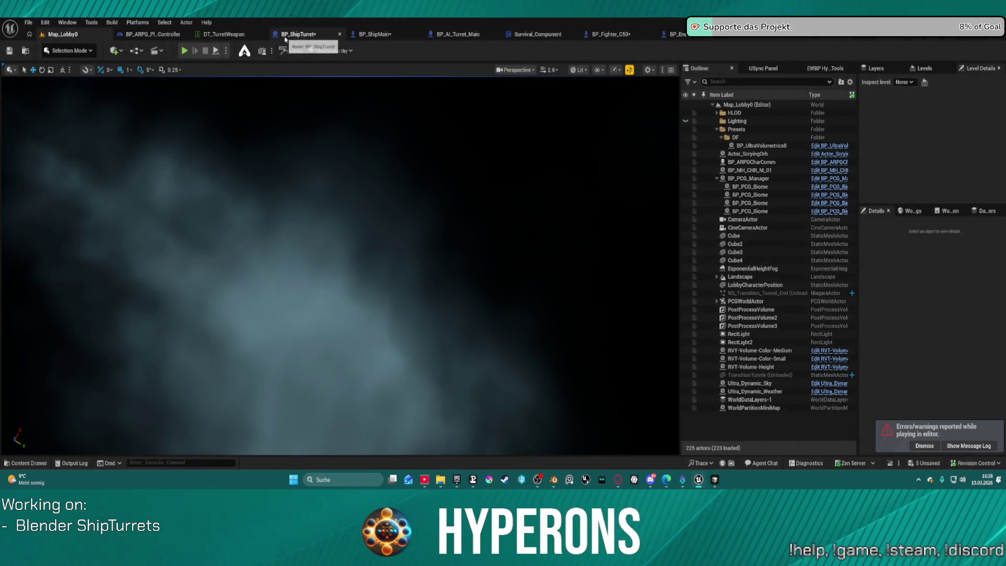
# Inspect the left Turret Alignment section of BP_ShipTurret's event graph
pyautogui.click(286, 35)
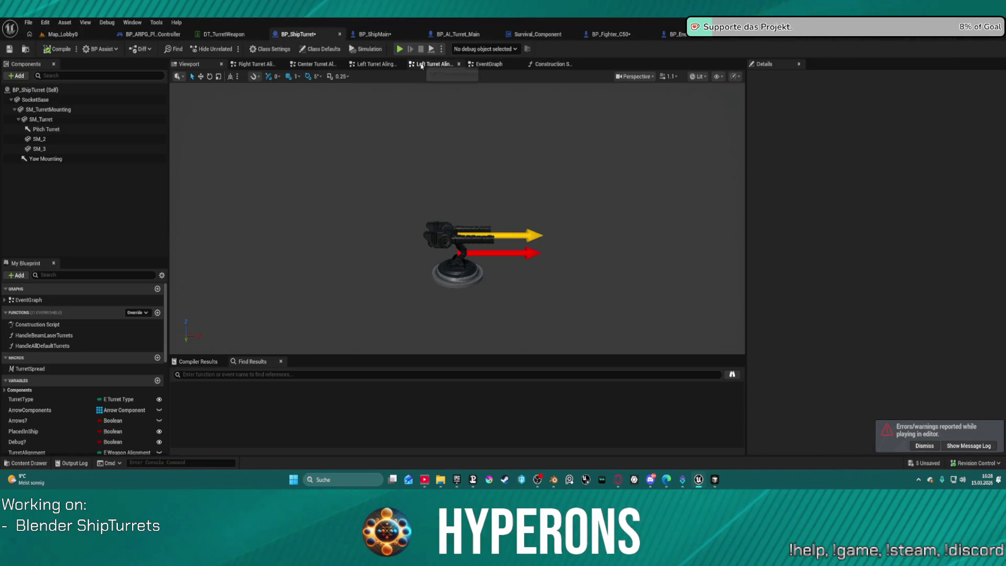
pyautogui.click(419, 65)
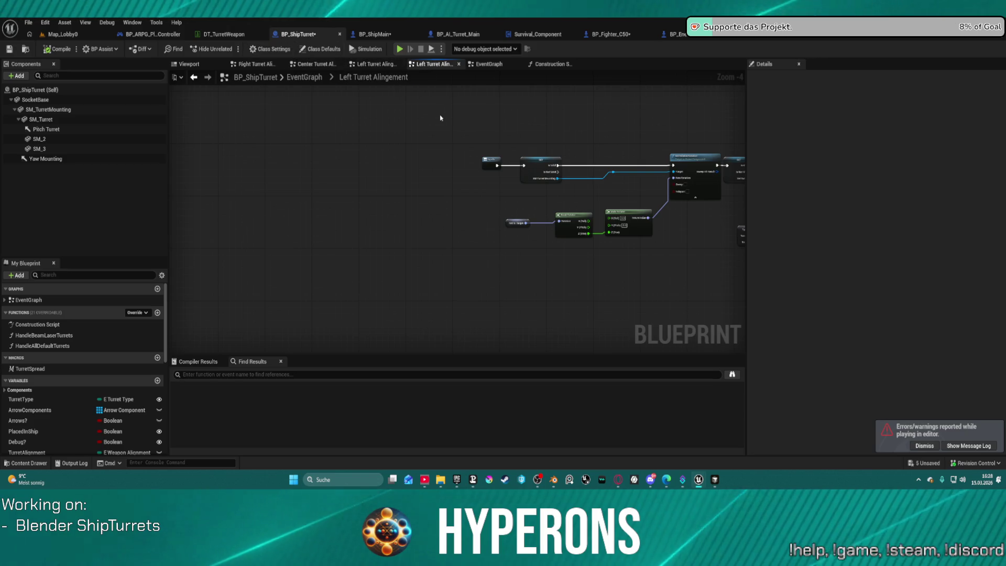
pyautogui.moveTo(439, 116); pyautogui.dragTo(382, 128)
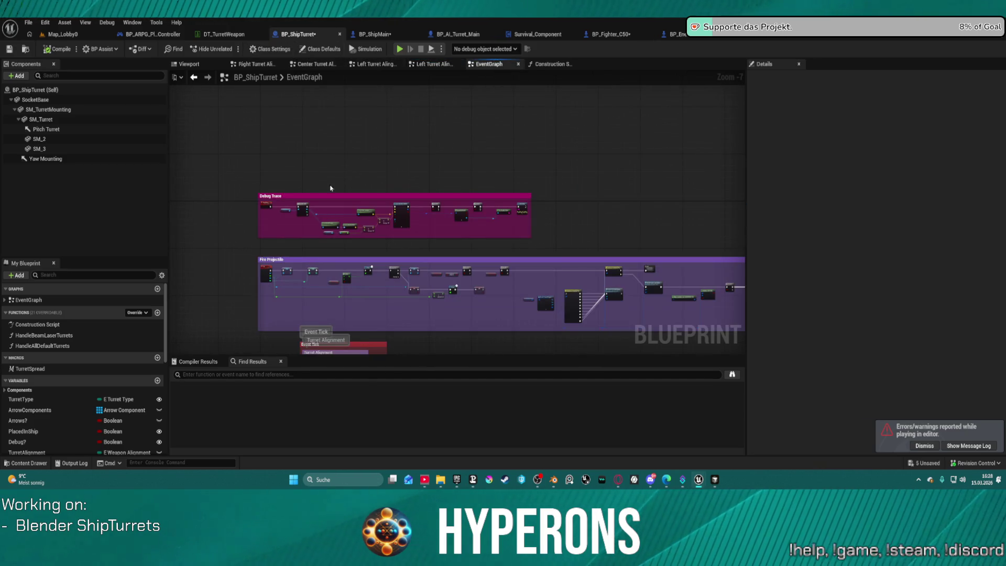
pyautogui.scroll(2, 353, 177)
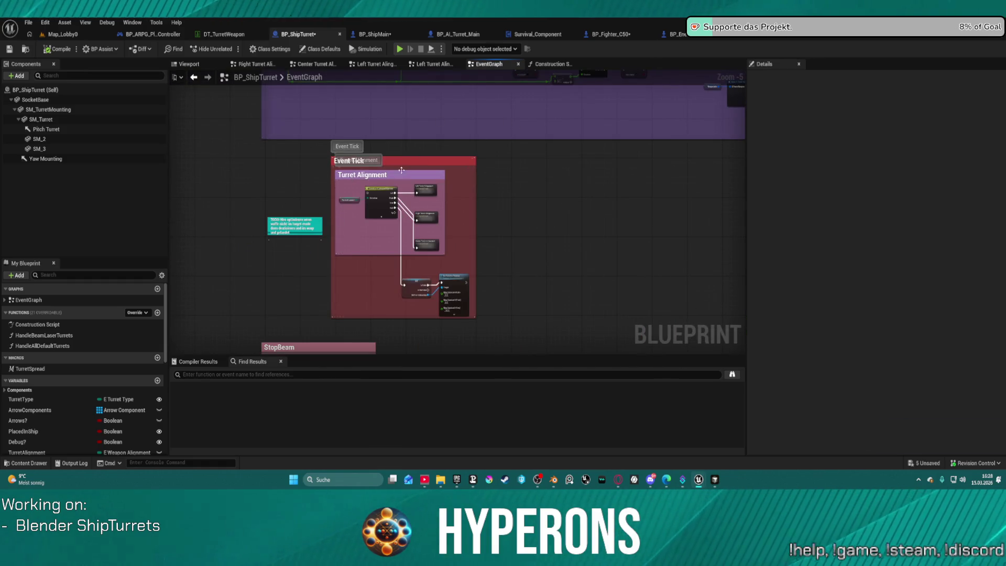
pyautogui.scroll(5, 386, 201)
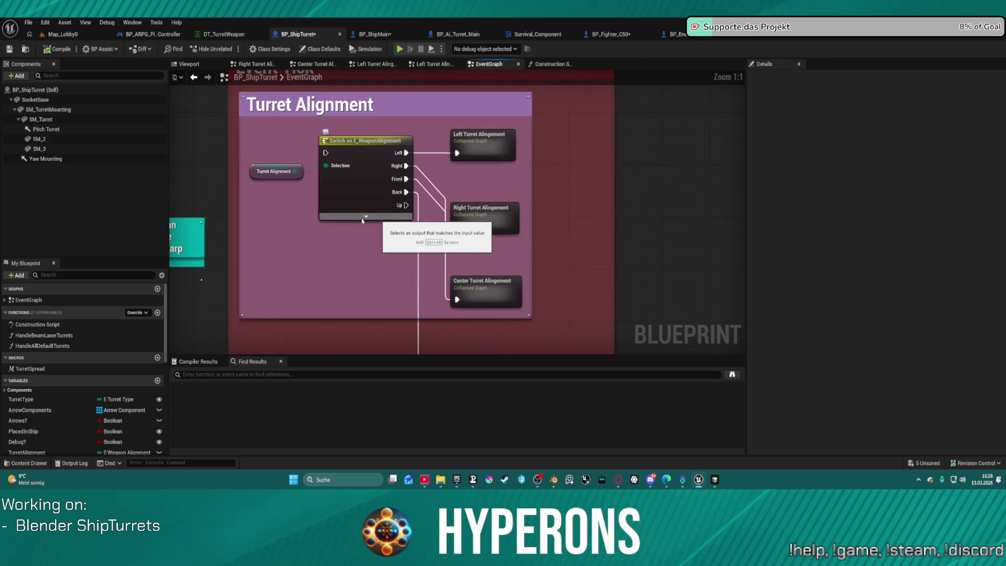
pyautogui.moveTo(618, 294)
pyautogui.mouseDown()
pyautogui.moveTo(618, 259)
pyautogui.moveTo(568, 146)
pyautogui.mouseUp()
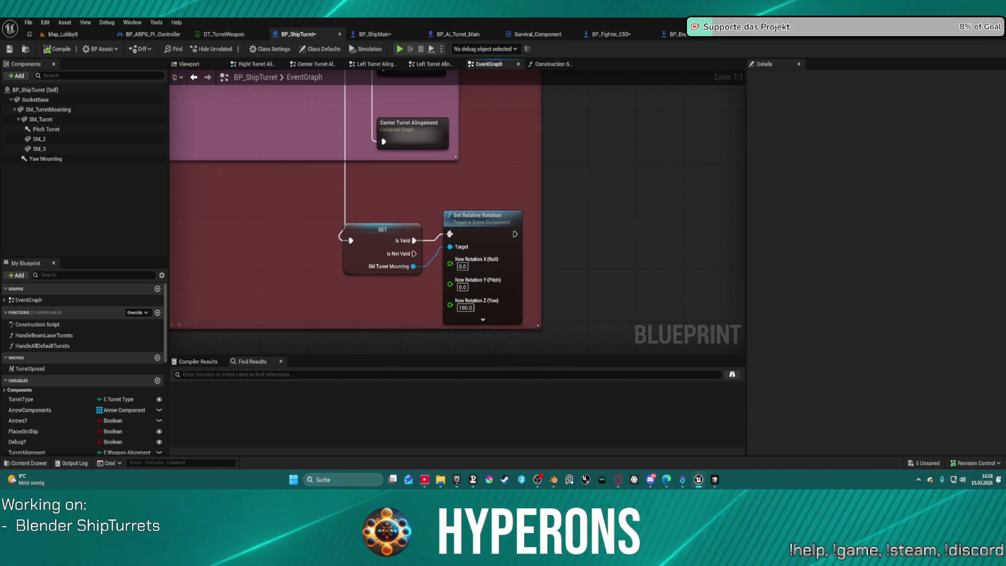
pyautogui.moveTo(430, 217); pyautogui.dragTo(586, 307)
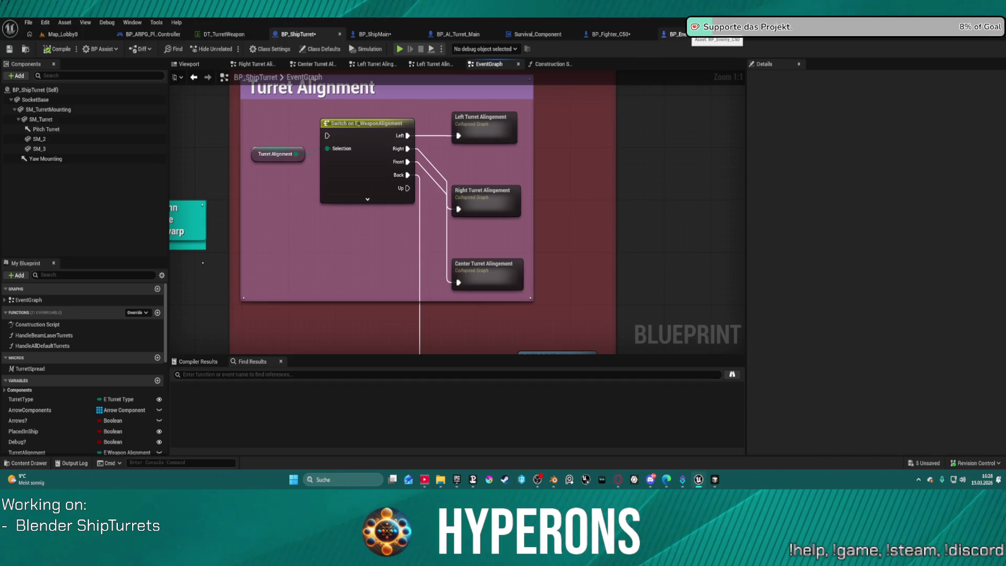
# In BP_ShipMain, chain the first Set Relative Rotation's exec into the second, then compile
pyautogui.click(381, 36)
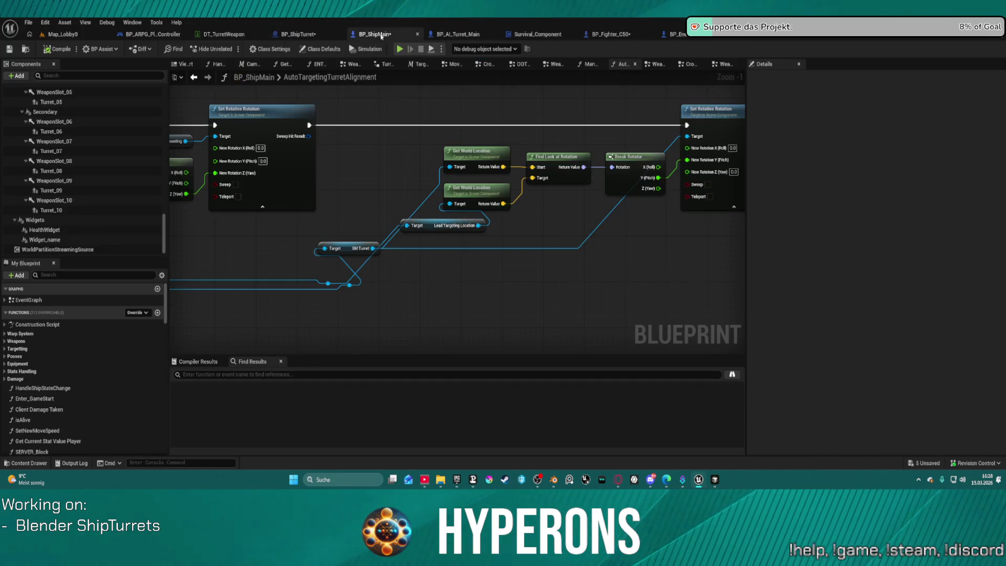
pyautogui.scroll(-3, 483, 151)
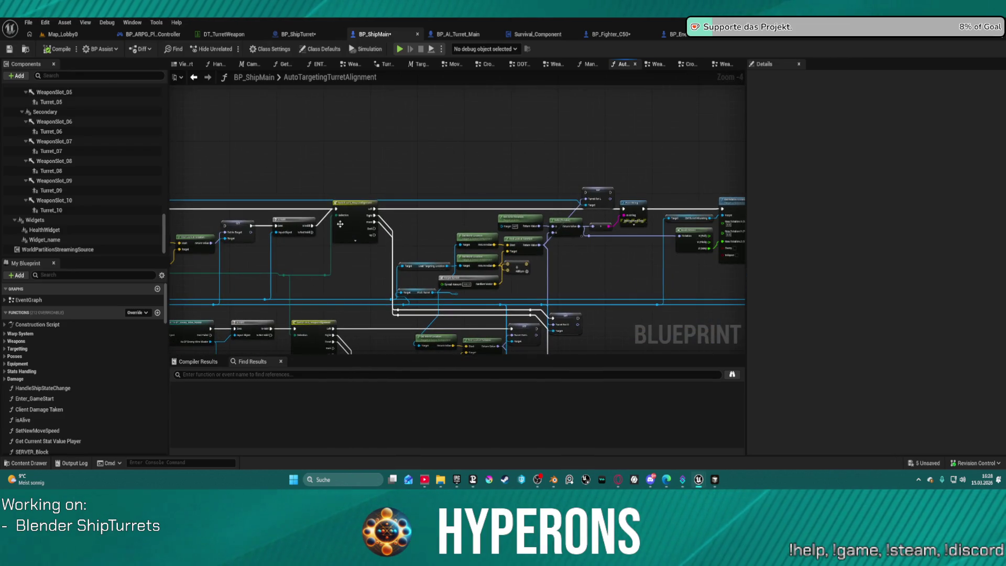
pyautogui.moveTo(654, 211)
pyautogui.mouseDown()
pyautogui.moveTo(648, 184)
pyautogui.moveTo(630, 182)
pyautogui.mouseUp()
pyautogui.moveTo(469, 185)
pyautogui.mouseDown()
pyautogui.moveTo(397, 172)
pyautogui.moveTo(288, 175)
pyautogui.moveTo(478, 191)
pyautogui.mouseUp()
pyautogui.scroll(2, 445, 183)
pyautogui.moveTo(355, 216)
pyautogui.mouseDown()
pyautogui.moveTo(718, 157)
pyautogui.moveTo(698, 226)
pyautogui.moveTo(638, 217)
pyautogui.mouseUp()
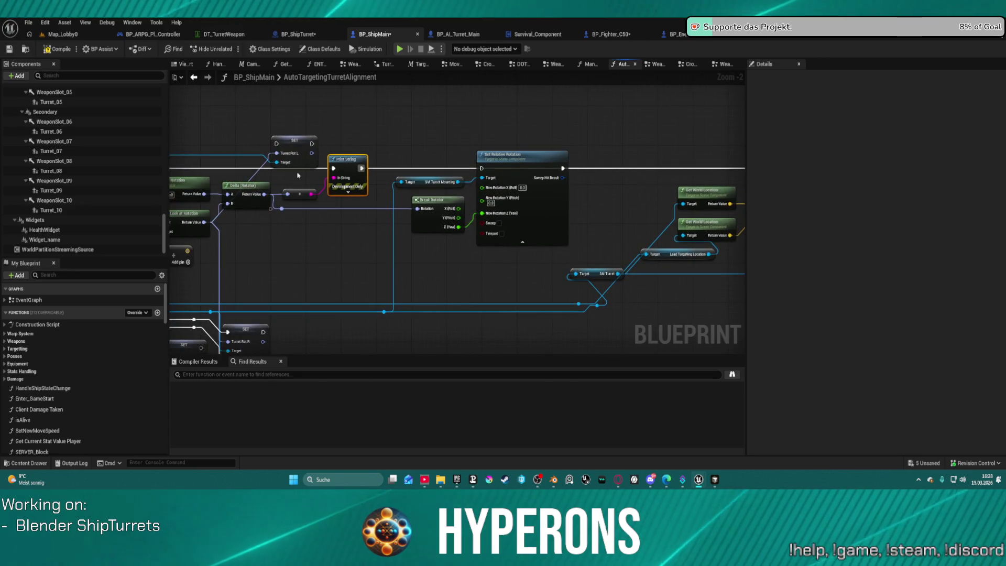
pyautogui.moveTo(211, 241); pyautogui.dragTo(241, 186)
pyautogui.moveTo(578, 197)
pyautogui.mouseDown()
pyautogui.moveTo(1, 177)
pyautogui.moveTo(540, 181)
pyautogui.moveTo(529, 225)
pyautogui.moveTo(549, 188)
pyautogui.mouseUp()
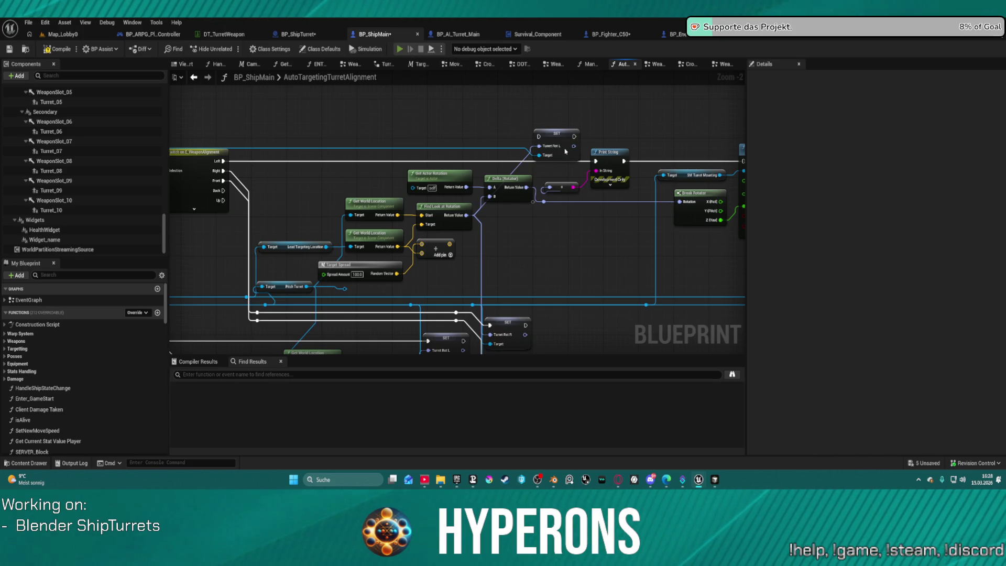
pyautogui.press('F7')
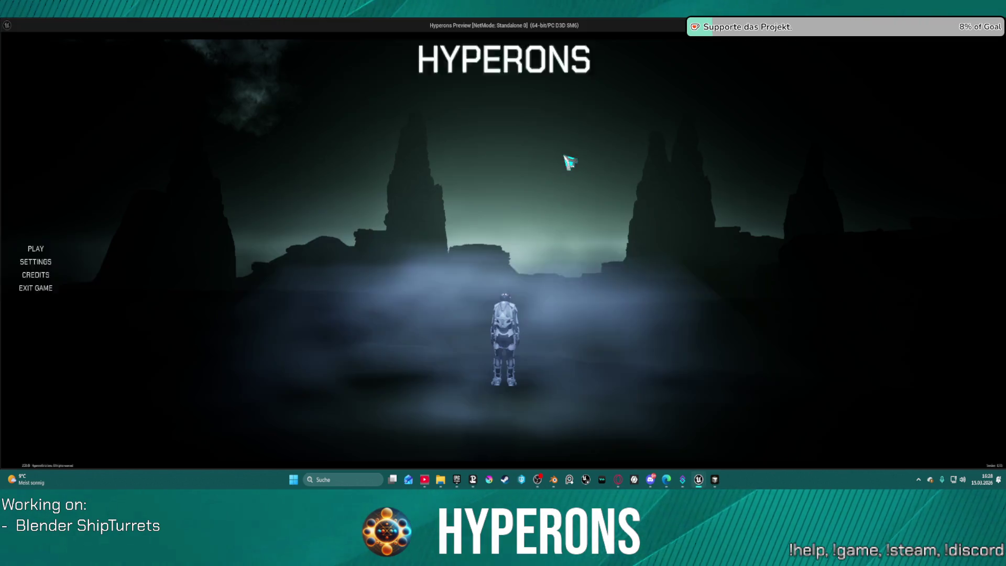
# Play the New Eden character in System New Eden to test turrets, then return and close the Message Log
pyautogui.click(73, 248)
pyautogui.click(377, 246)
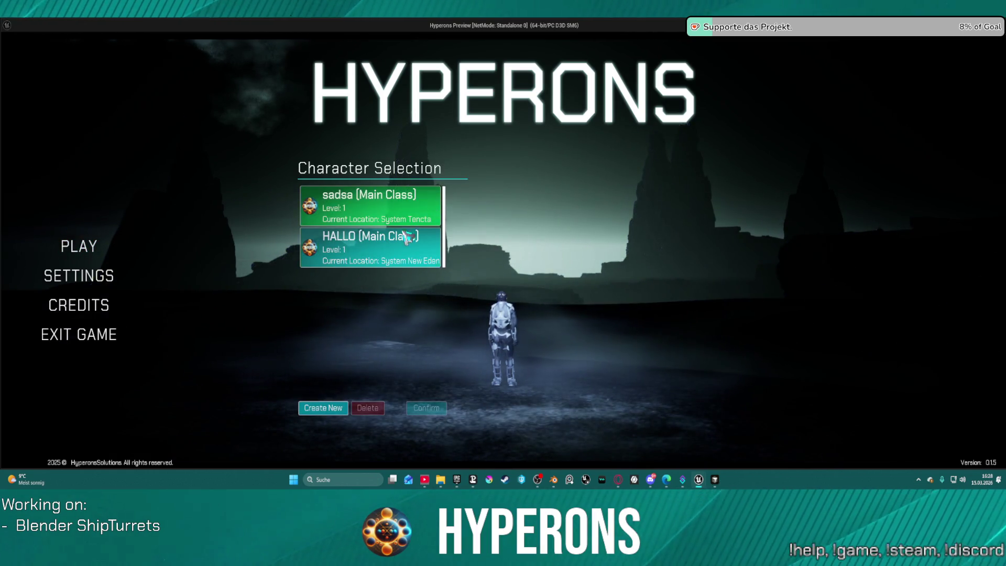
pyautogui.click(426, 407)
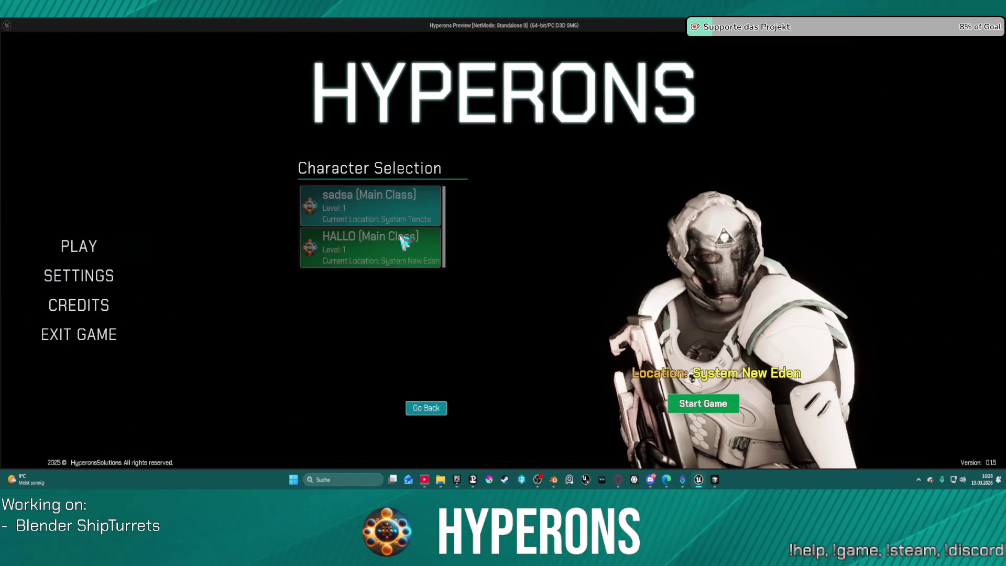
pyautogui.click(733, 400)
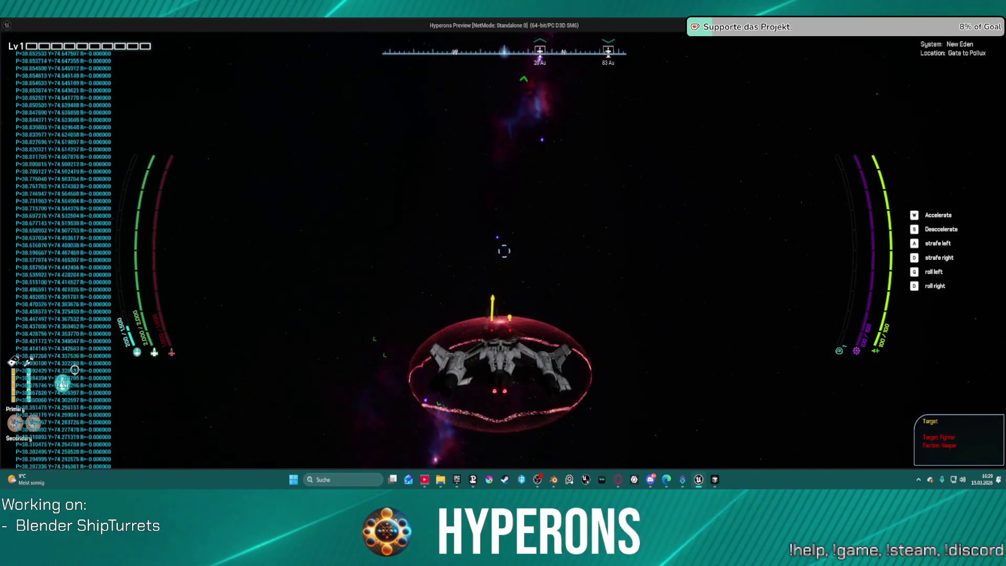
pyautogui.hotkey('alt', 'Tab')
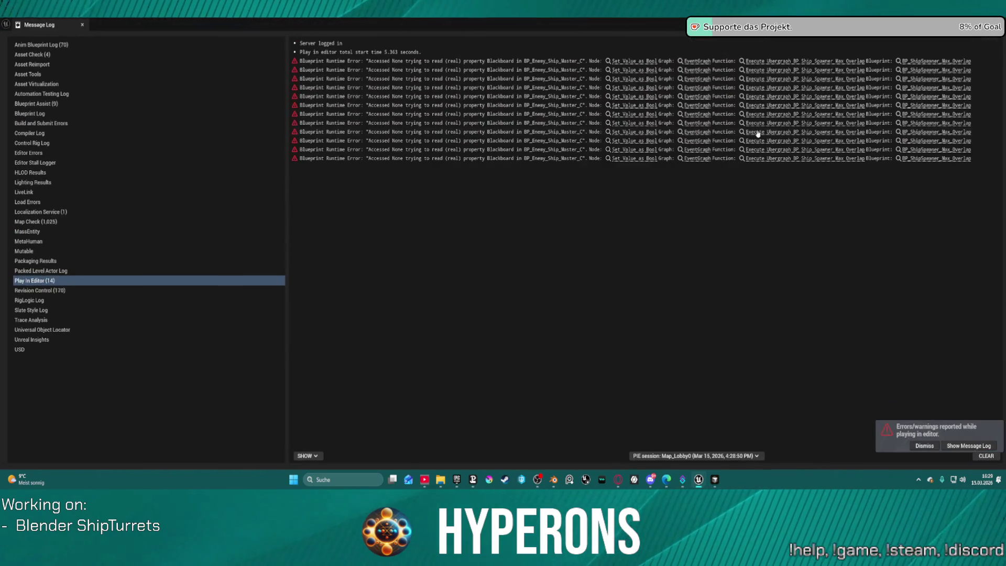
pyautogui.click(993, 38)
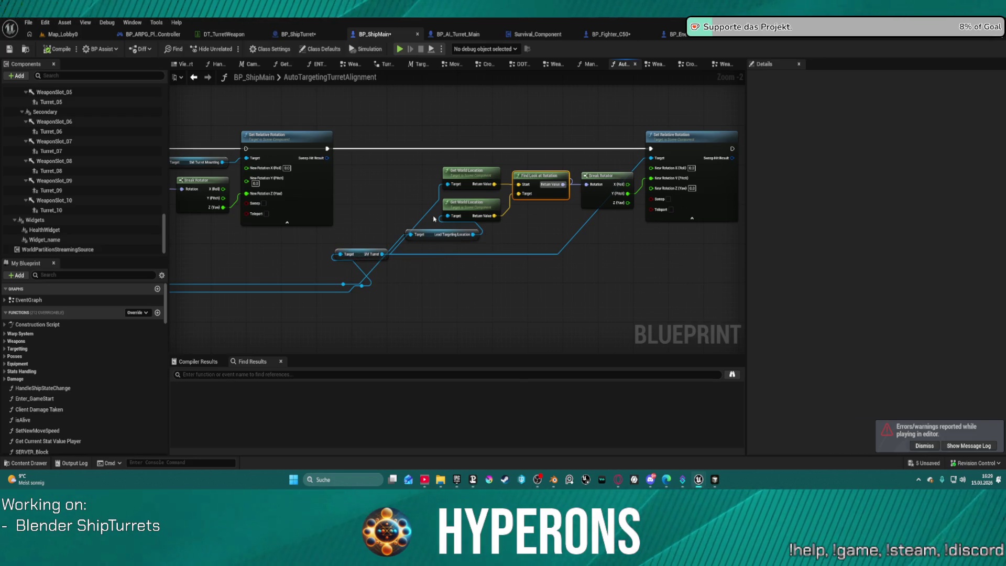
# Rearrange the Get World Location, Lead Targeting Location and Find Look at Rotation nodes
pyautogui.moveTo(463, 208); pyautogui.dragTo(492, 260)
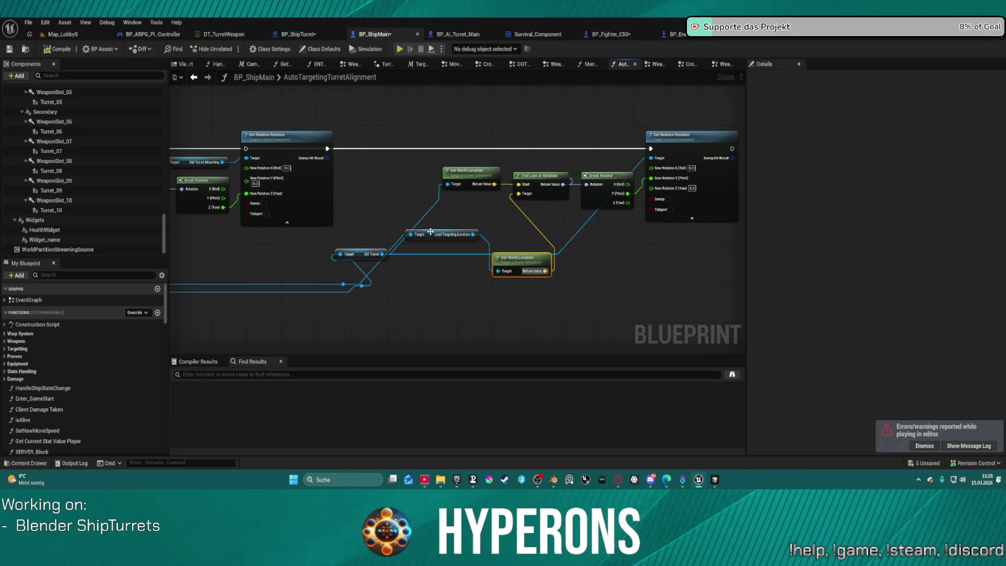
pyautogui.moveTo(430, 231); pyautogui.dragTo(425, 283)
pyautogui.moveTo(382, 254); pyautogui.dragTo(370, 214)
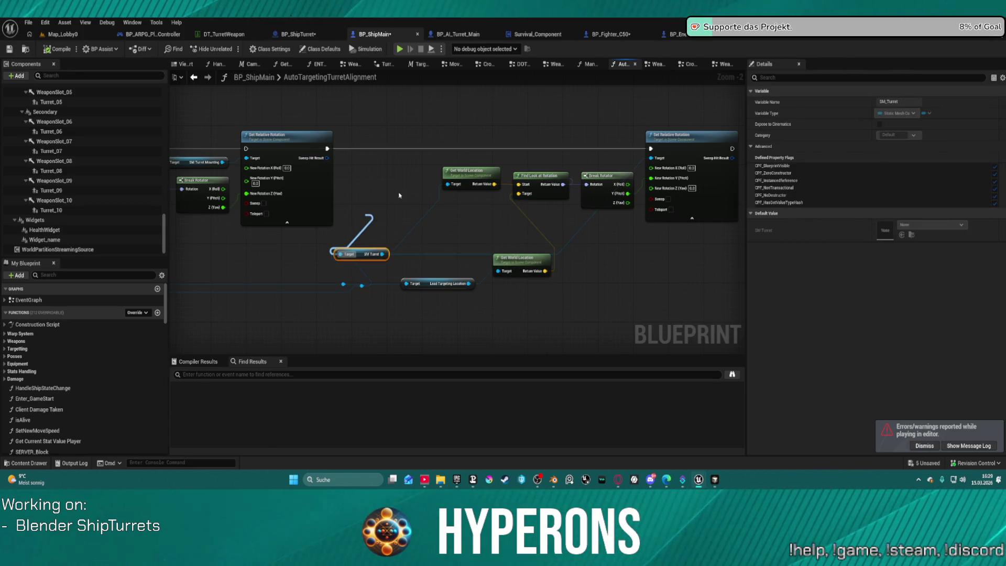
pyautogui.moveTo(463, 169); pyautogui.dragTo(415, 195)
pyautogui.moveTo(534, 180); pyautogui.dragTo(491, 202)
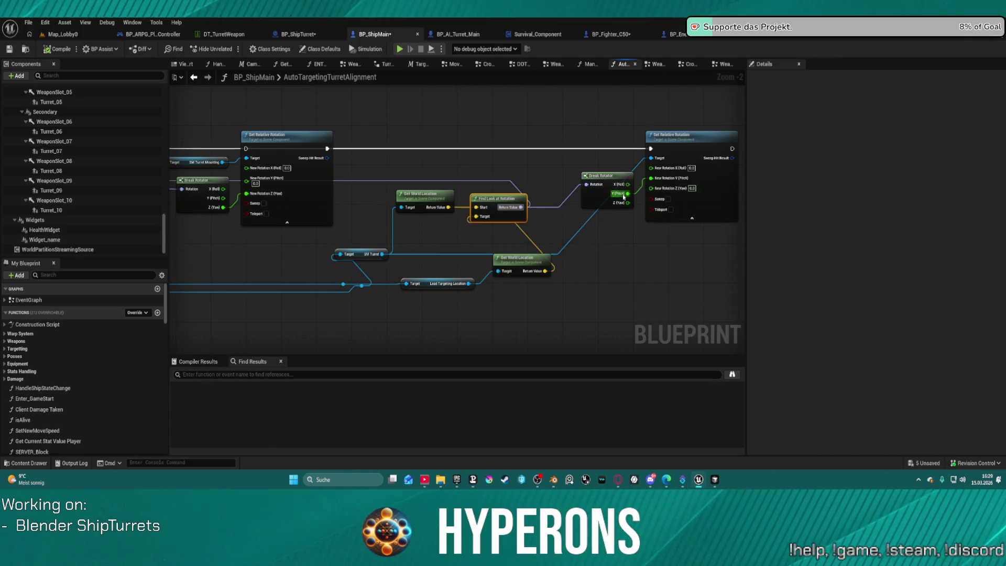
# Wire Break Rotator's Y (Pitch) into a new conversion node below it and compile
pyautogui.moveTo(627, 193)
pyautogui.mouseDown()
pyautogui.moveTo(574, 150)
pyautogui.moveTo(555, 152)
pyautogui.moveTo(570, 160)
pyautogui.mouseUp()
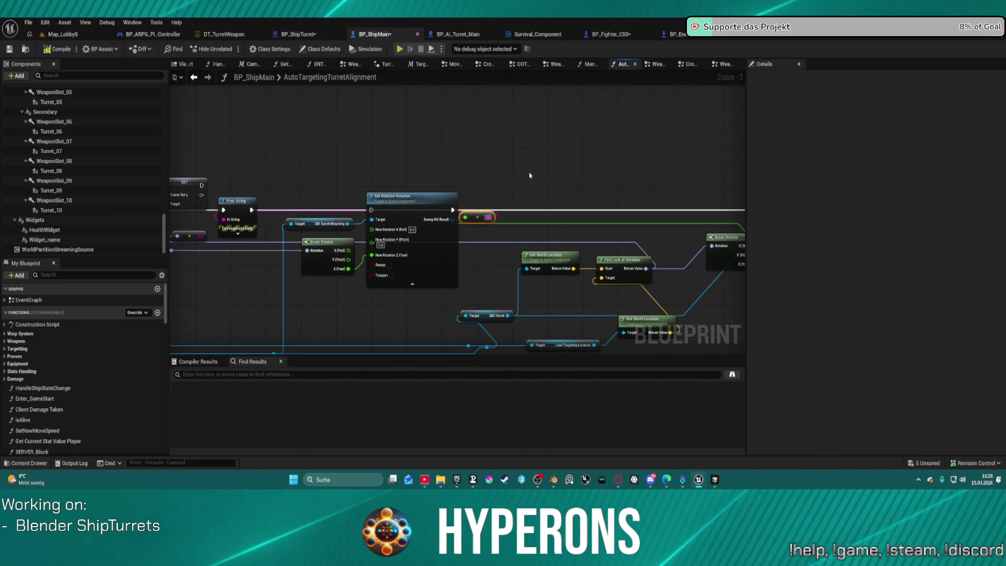
pyautogui.moveTo(481, 216)
pyautogui.mouseDown()
pyautogui.moveTo(461, 245)
pyautogui.moveTo(326, 284)
pyautogui.mouseUp()
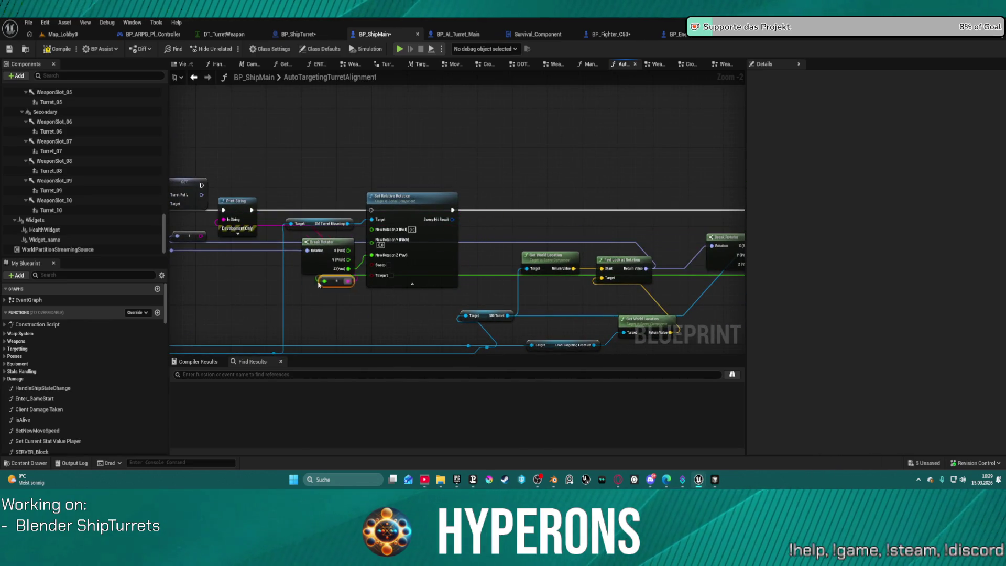
pyautogui.click(400, 52)
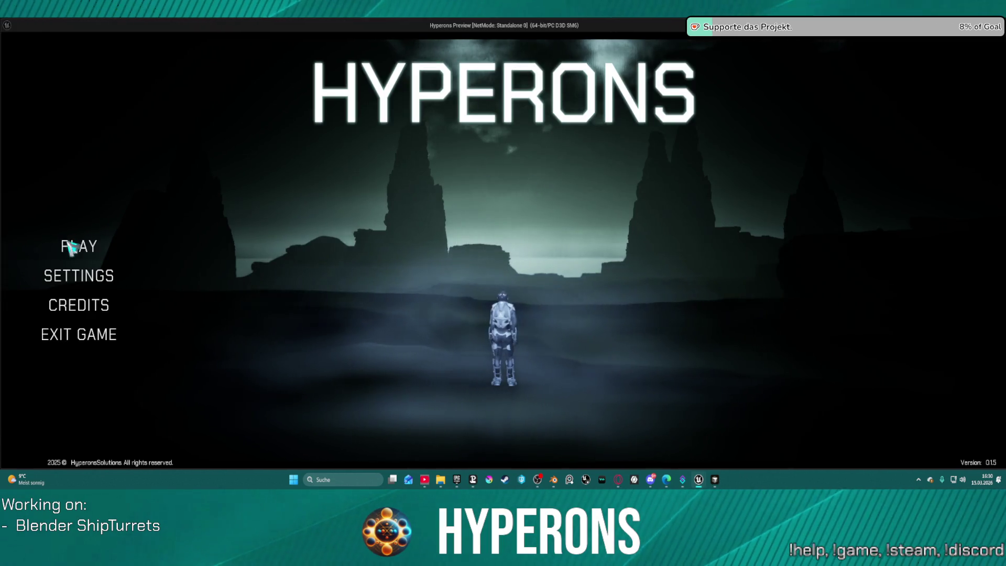
# Choose the New Eden character and start a new game in System New Eden
pyautogui.click(69, 245)
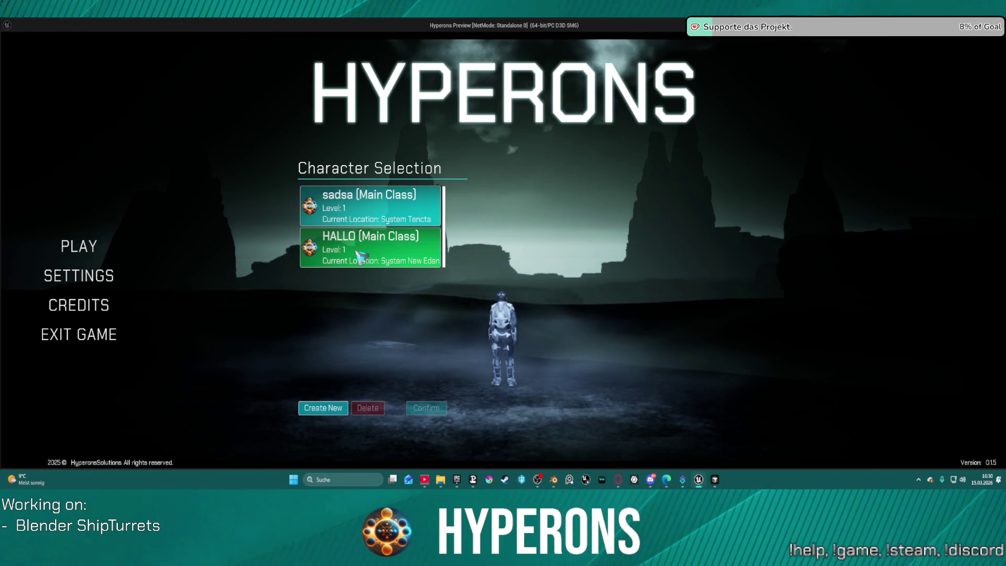
pyautogui.click(362, 257)
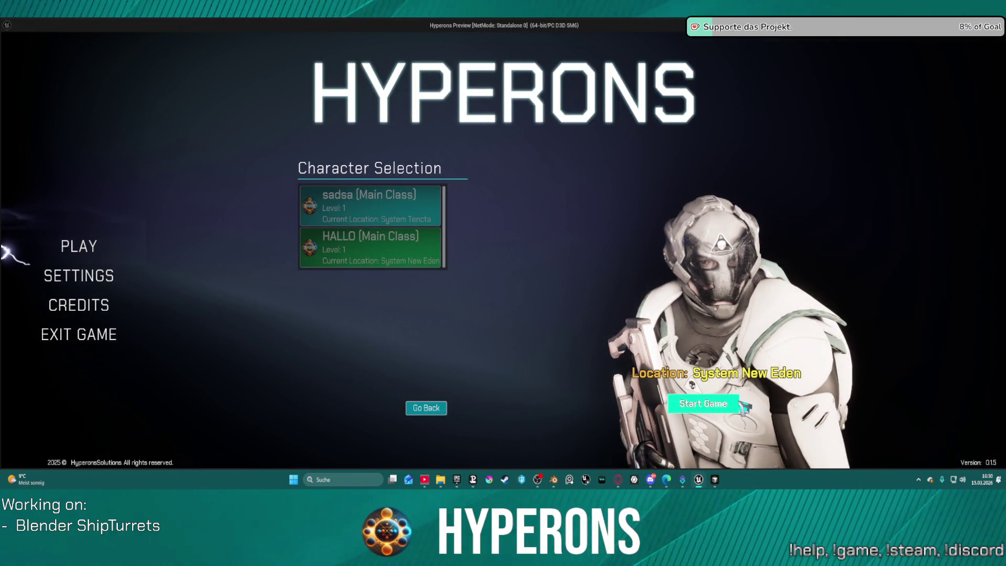
pyautogui.click(743, 403)
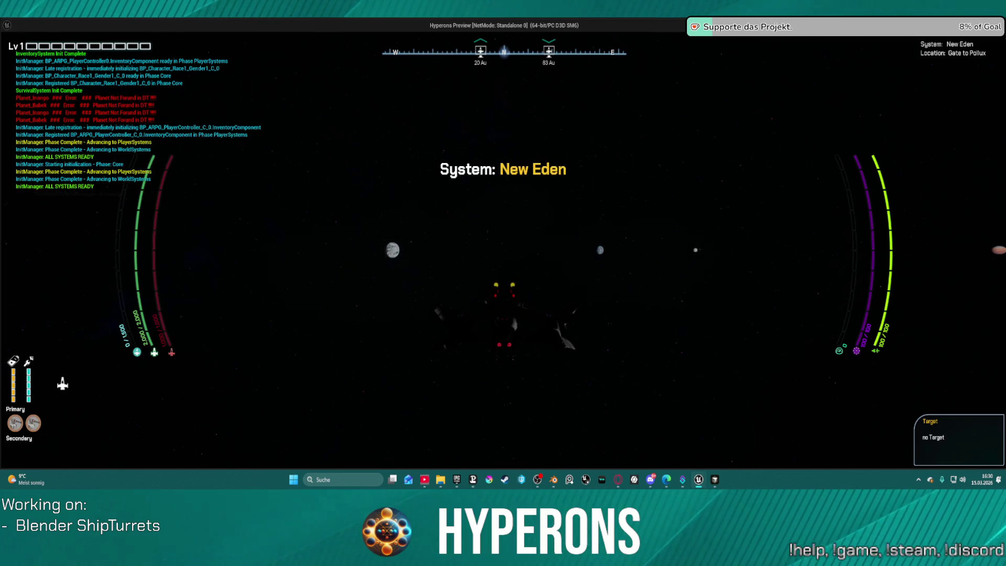
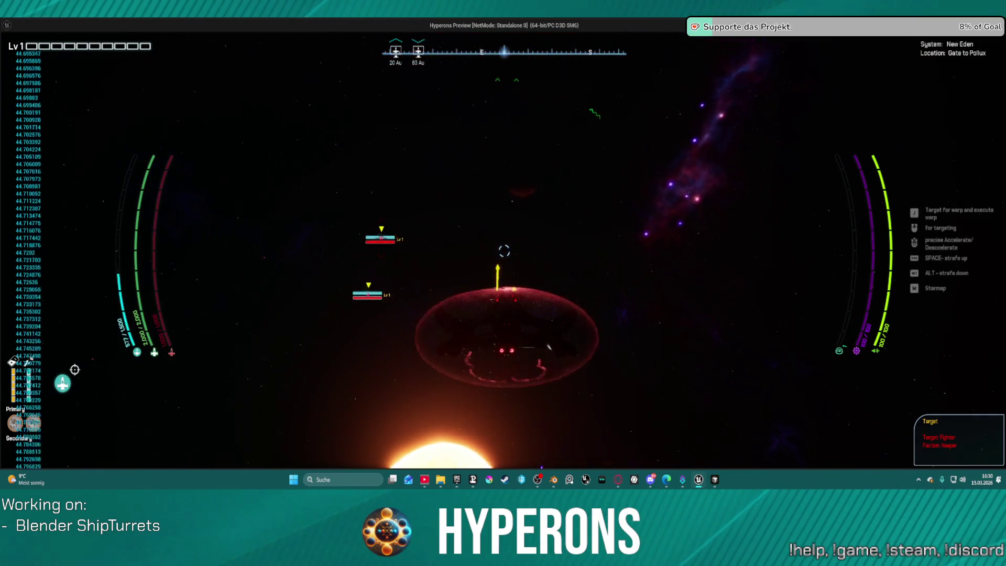
# Stop the play session, read the 'Accessed None' Blackboard errors in the Message Log, and return to the graph
pyautogui.hotkey('alt', 'Tab')
pyautogui.press('Escape')
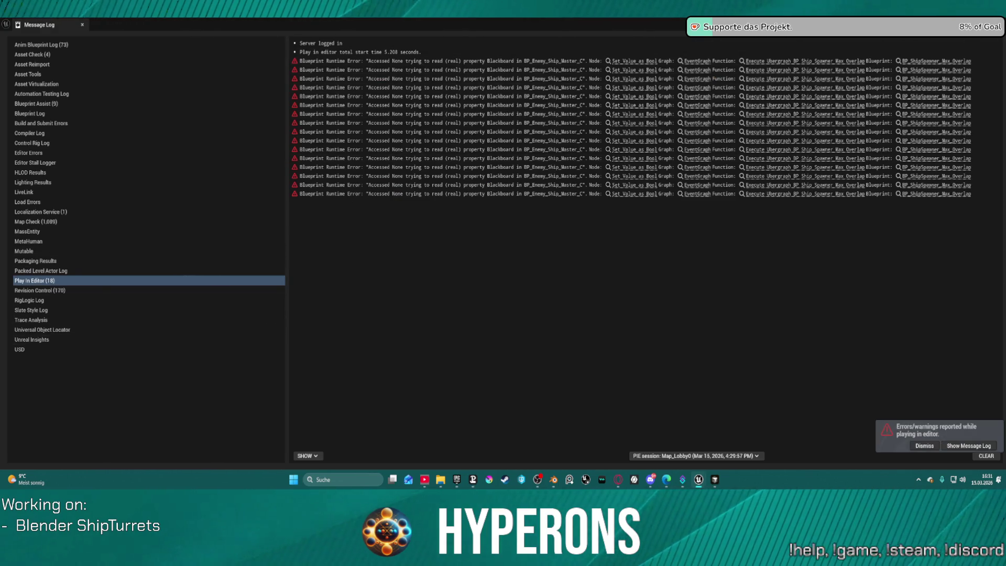
pyautogui.hotkey('alt', 'Tab')
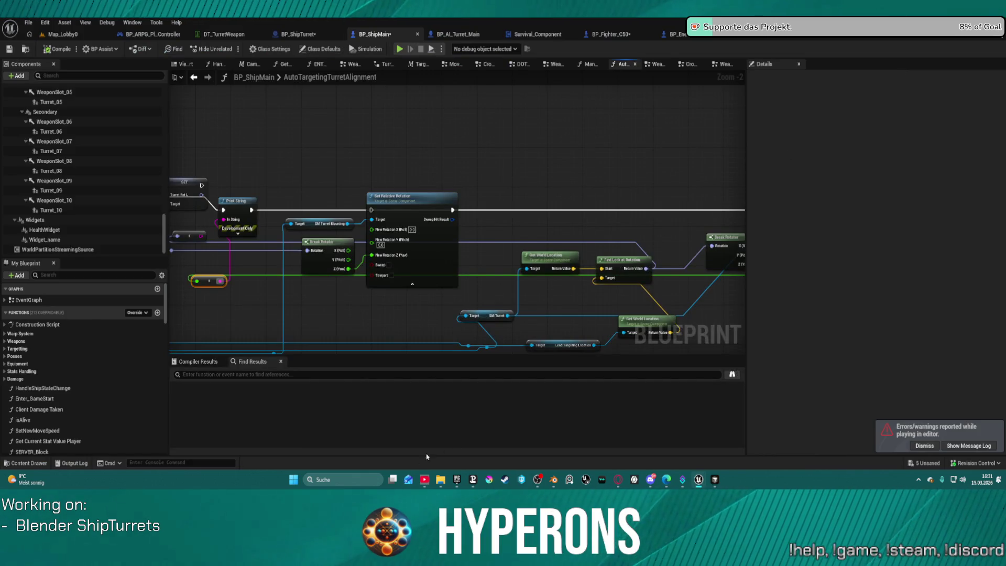
pyautogui.moveTo(699, 480)
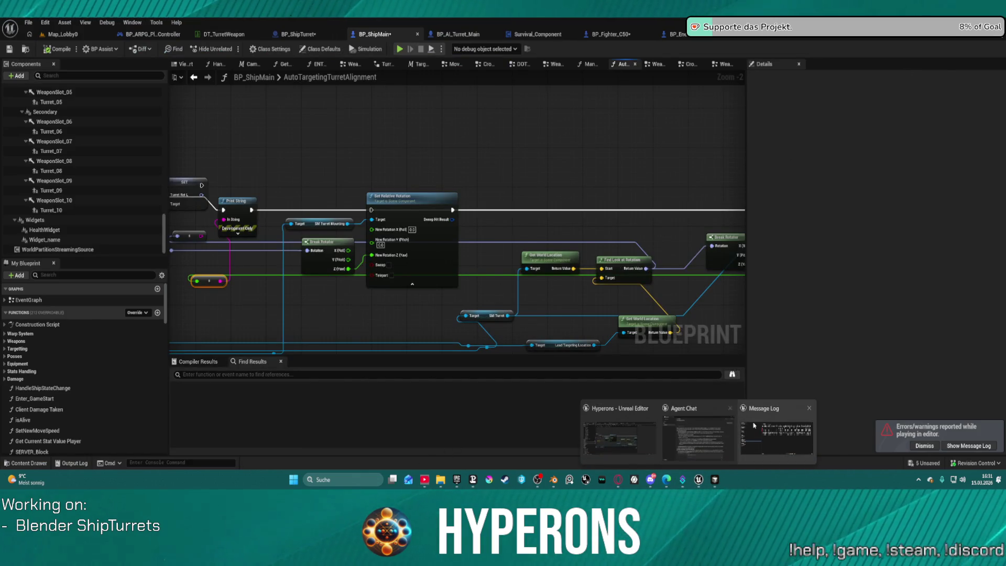
pyautogui.click(754, 426)
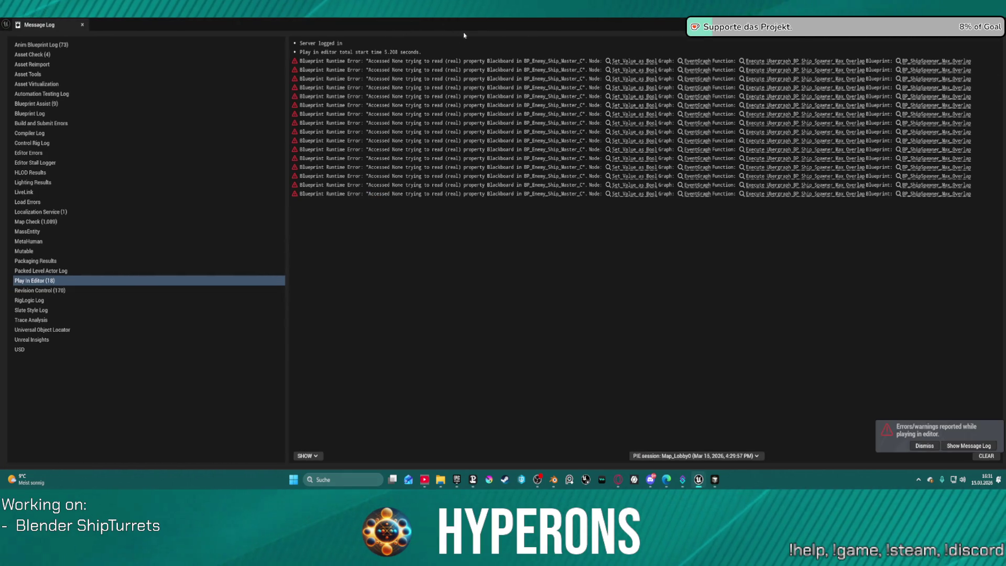
pyautogui.hotkey('alt', 'Tab')
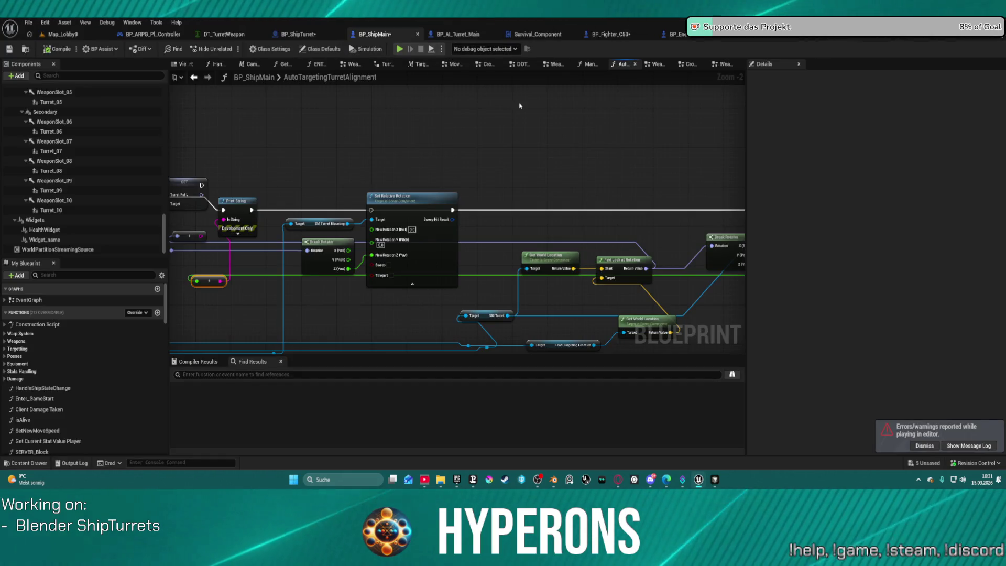
# Nudge the Find Look at Rotation node right and down between the location nodes
pyautogui.scroll(-3, 556, 157)
pyautogui.scroll(2, 440, 180)
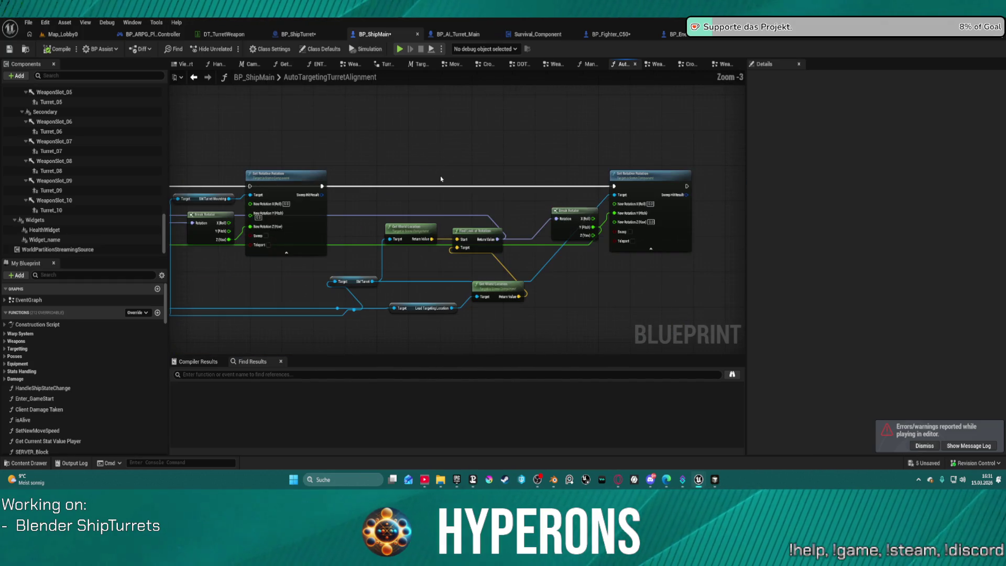
pyautogui.scroll(3, 477, 163)
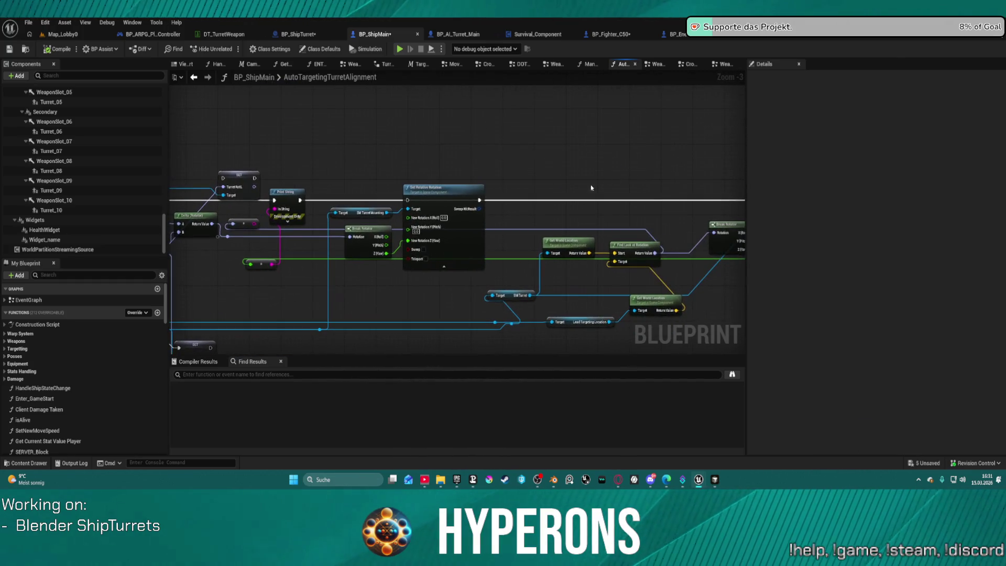
pyautogui.scroll(-3, 512, 220)
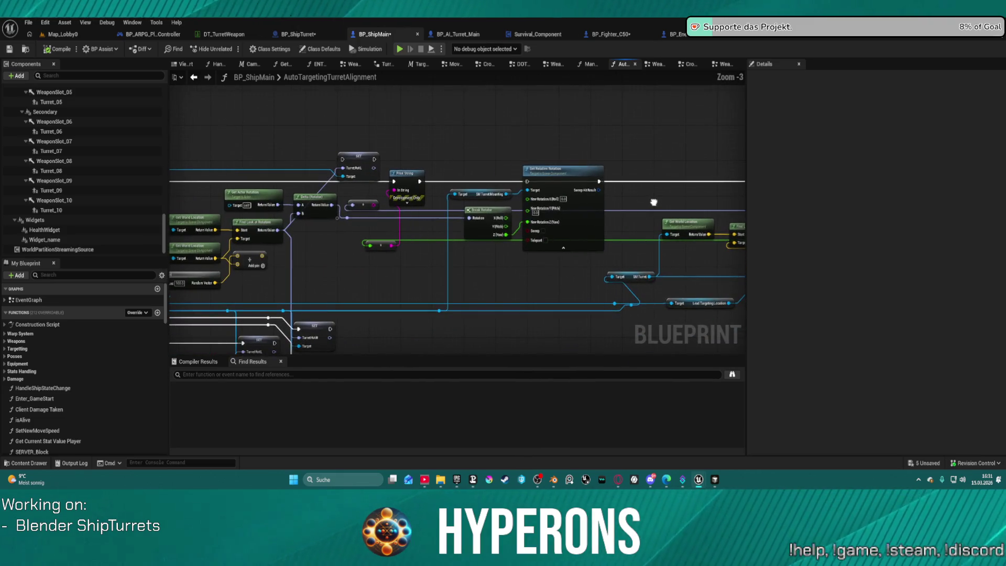
pyautogui.moveTo(651, 206)
pyautogui.mouseDown()
pyautogui.moveTo(503, 196)
pyautogui.moveTo(382, 213)
pyautogui.moveTo(410, 197)
pyautogui.moveTo(402, 209)
pyautogui.mouseUp()
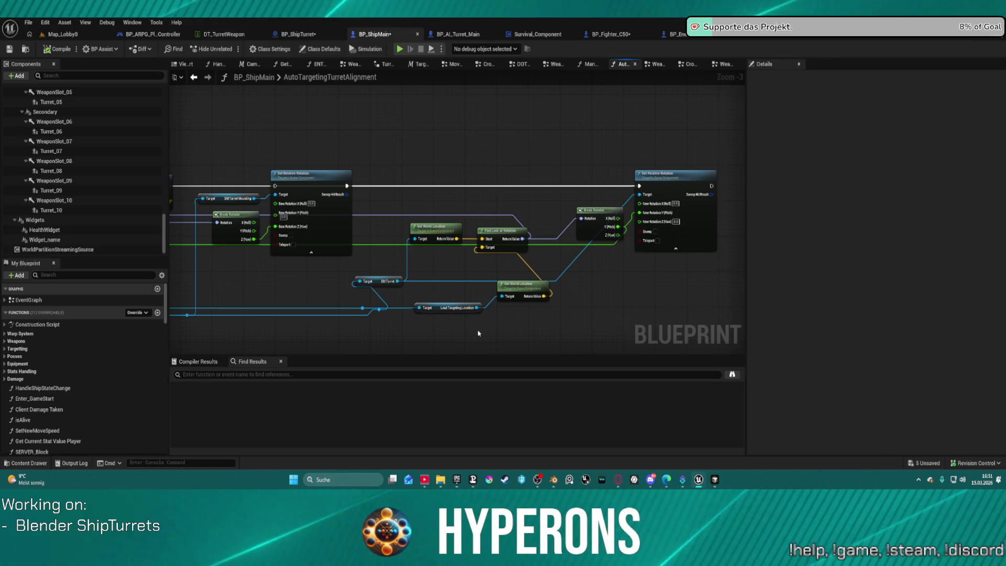
pyautogui.moveTo(499, 237); pyautogui.dragTo(518, 245)
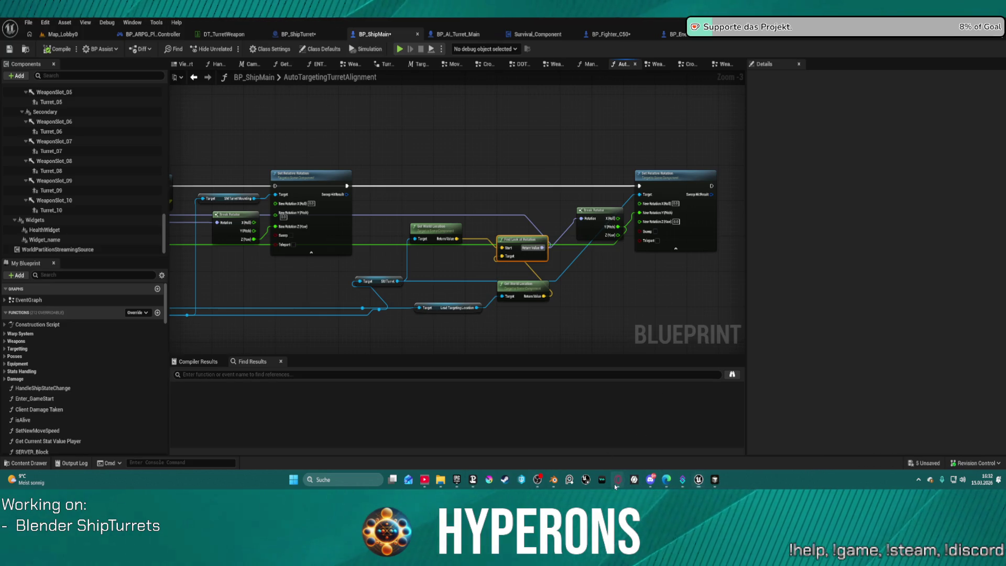
# On the Miro board, detach the thin connector's lower end from the big arrow and swing it up-left
pyautogui.moveTo(618, 479)
pyautogui.click(737, 437)
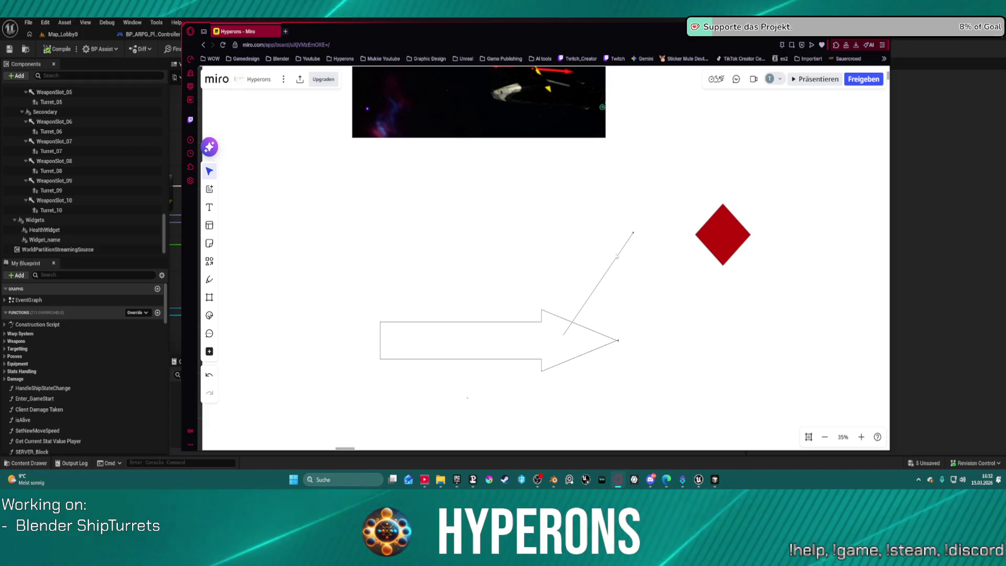
pyautogui.click(563, 335)
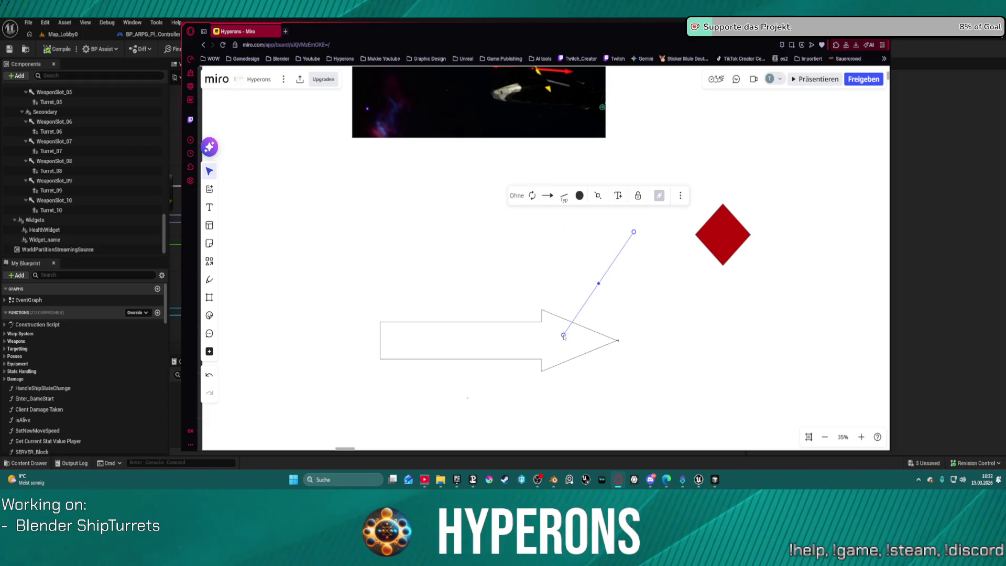
pyautogui.moveTo(563, 336); pyautogui.dragTo(561, 289)
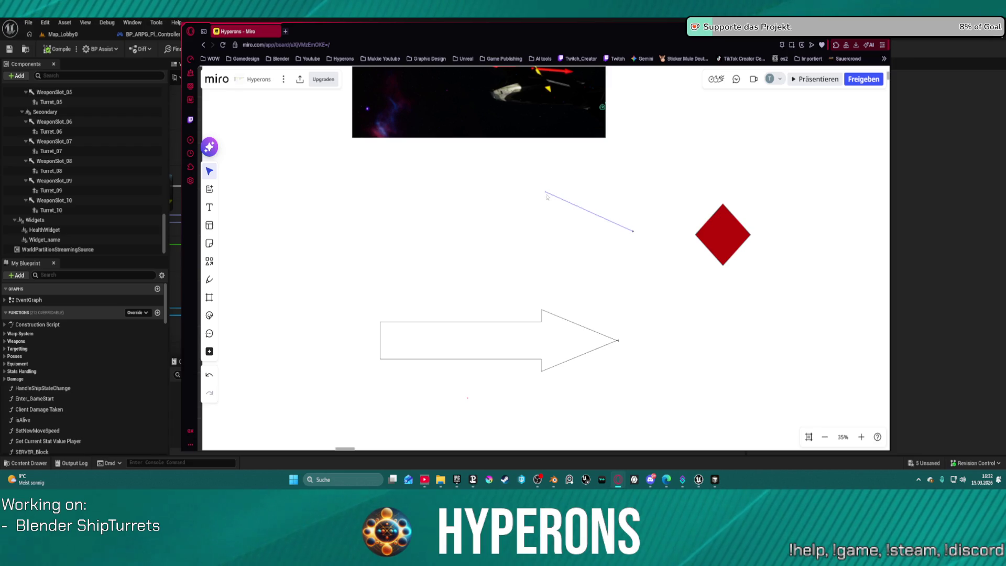
pyautogui.moveTo(560, 242)
pyautogui.mouseDown()
pyautogui.moveTo(557, 257)
pyautogui.moveTo(549, 163)
pyautogui.mouseUp()
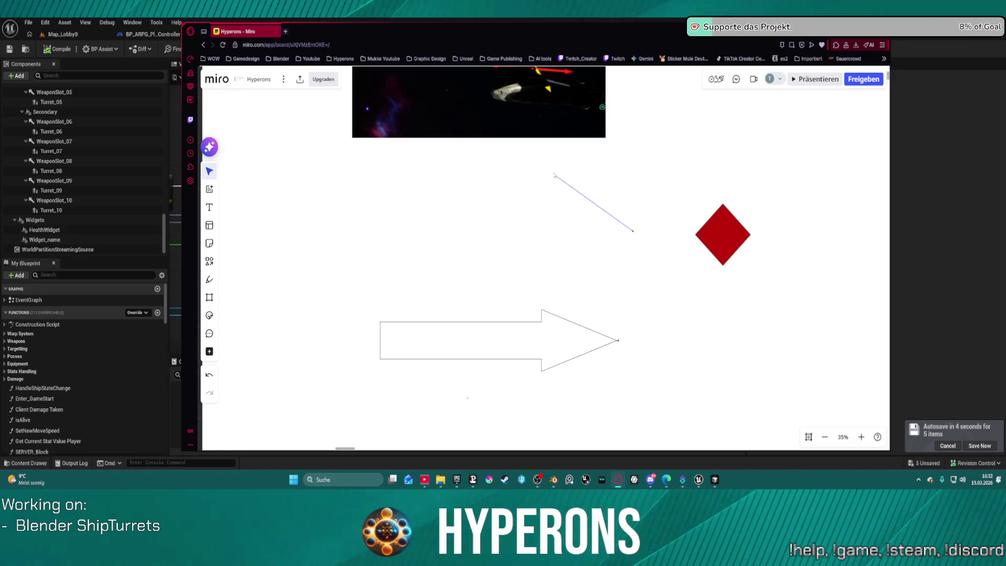
pyautogui.moveTo(553, 171); pyautogui.dragTo(553, 171)
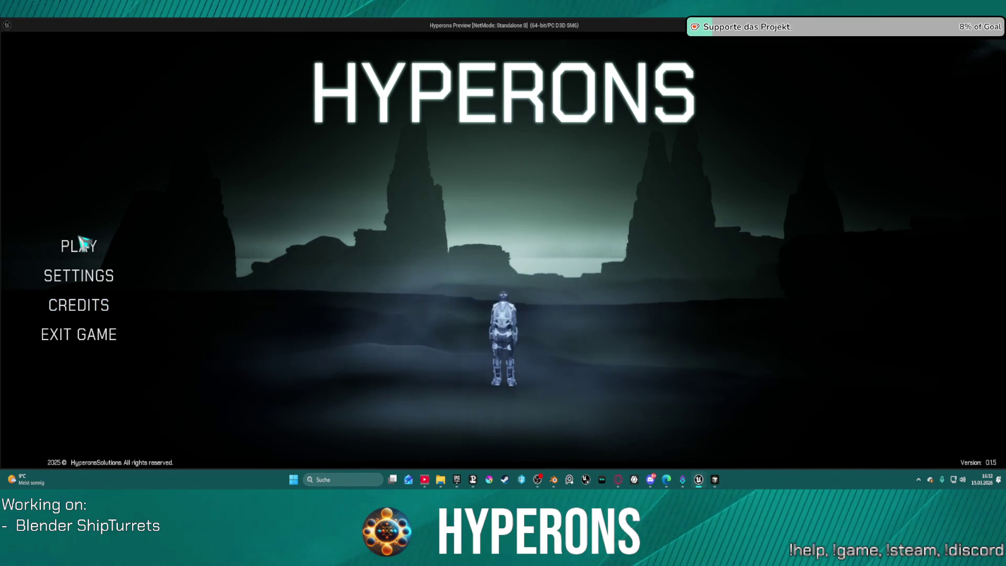
# Start a new game as the HALLO character and launch into the New Eden system
pyautogui.click(93, 252)
pyautogui.click(370, 246)
pyautogui.click(425, 407)
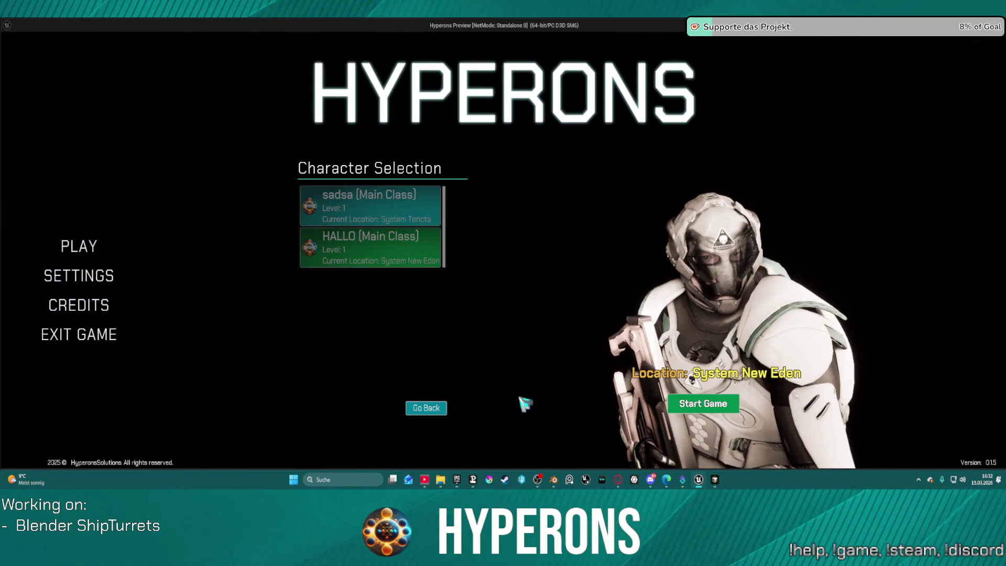
pyautogui.click(704, 410)
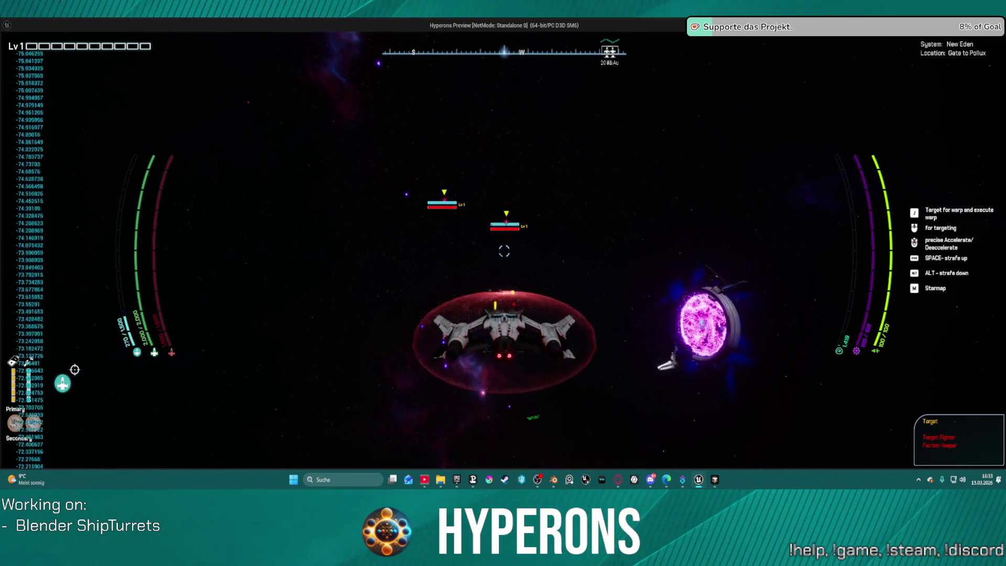
# Fly toward the enemy fighters using W/S and cockpit/chase cameras, then stop the play session
pyautogui.press('w')
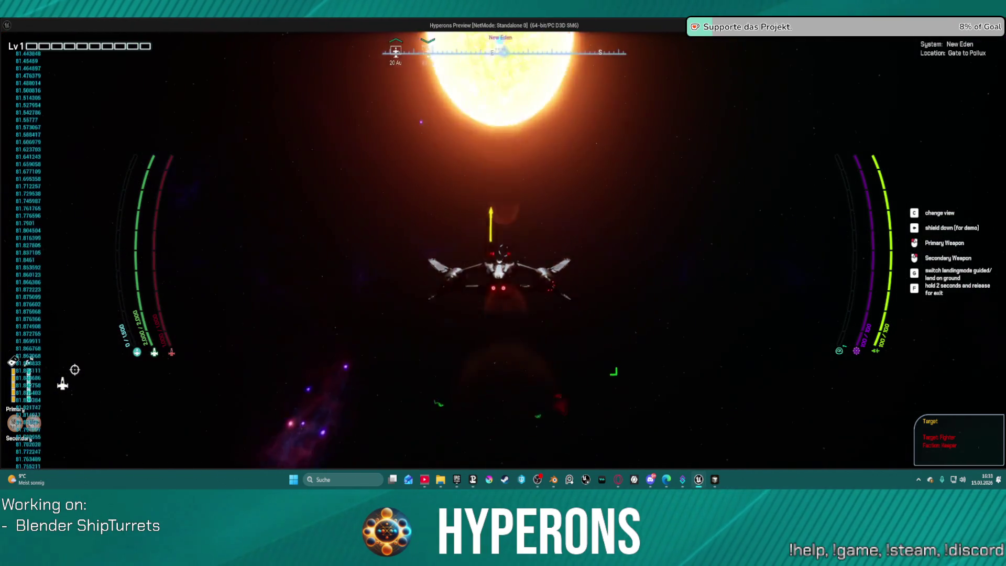
pyautogui.press('c')
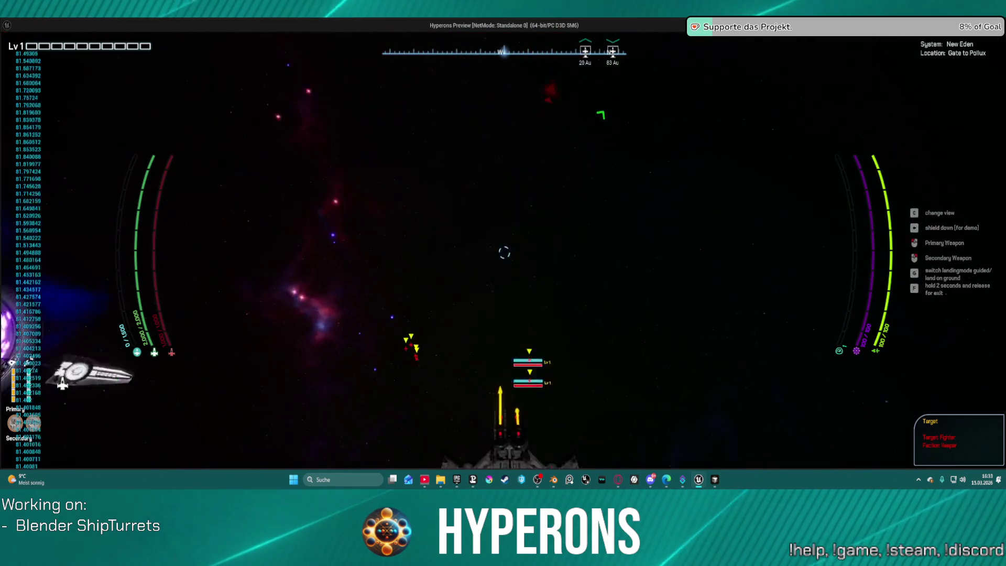
pyautogui.press('c')
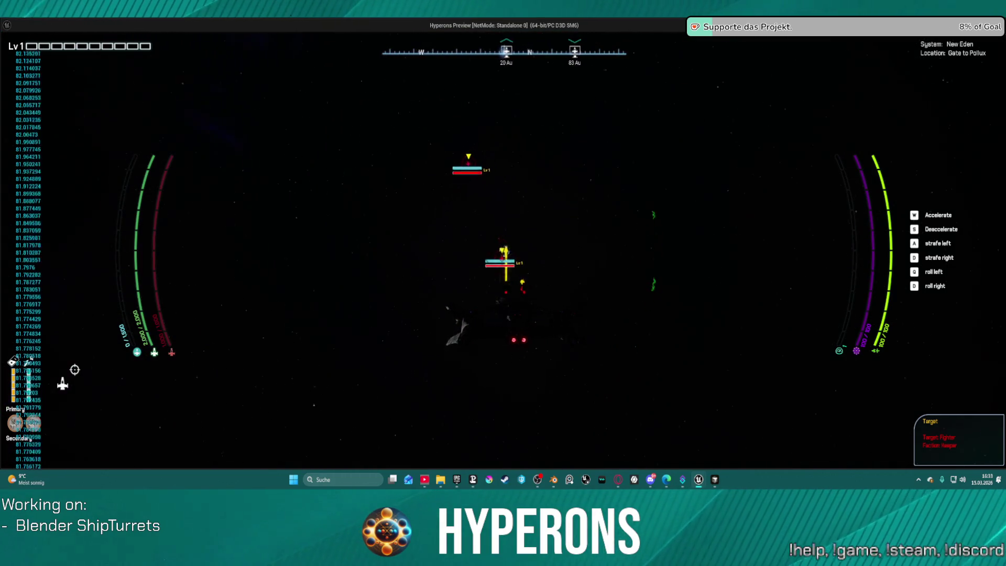
pyautogui.press('w')
pyautogui.press('s')
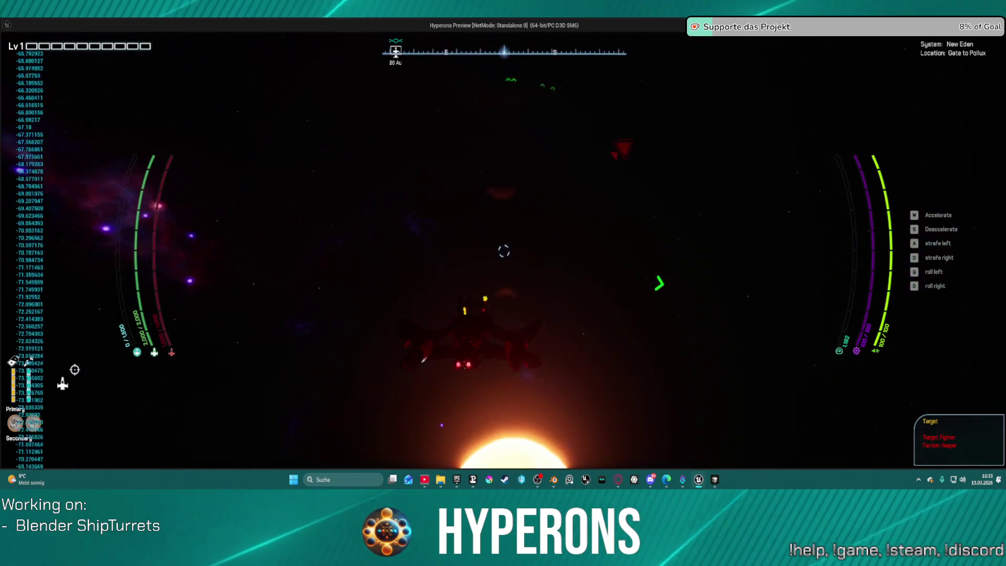
pyautogui.hotkey('alt', 'Tab')
pyautogui.press('Escape')
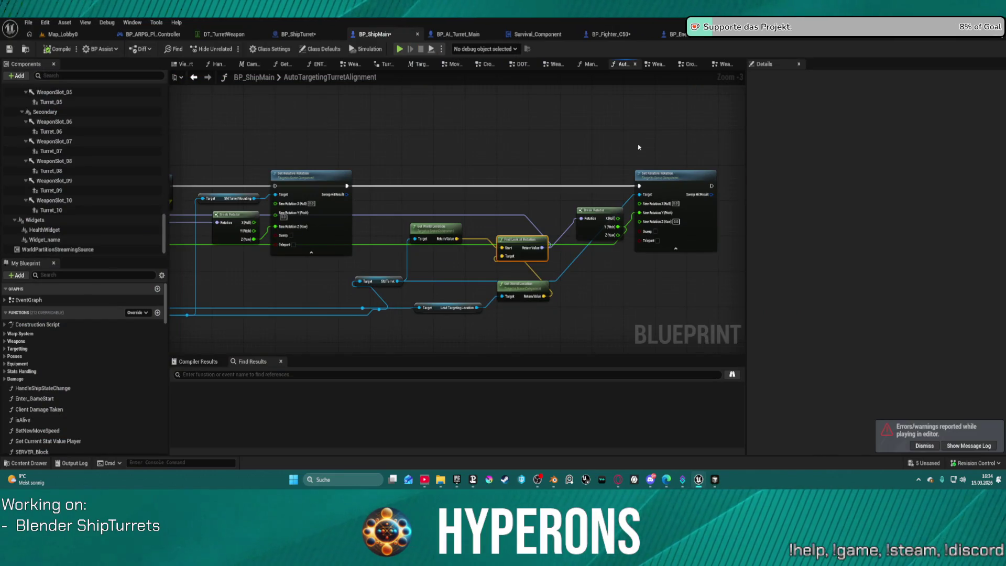
# Look inside BP_ShipTurret's Right Turret Alingement collapsed graph, return to the full EventGraph, and open Edit
pyautogui.scroll(-1, 626, 164)
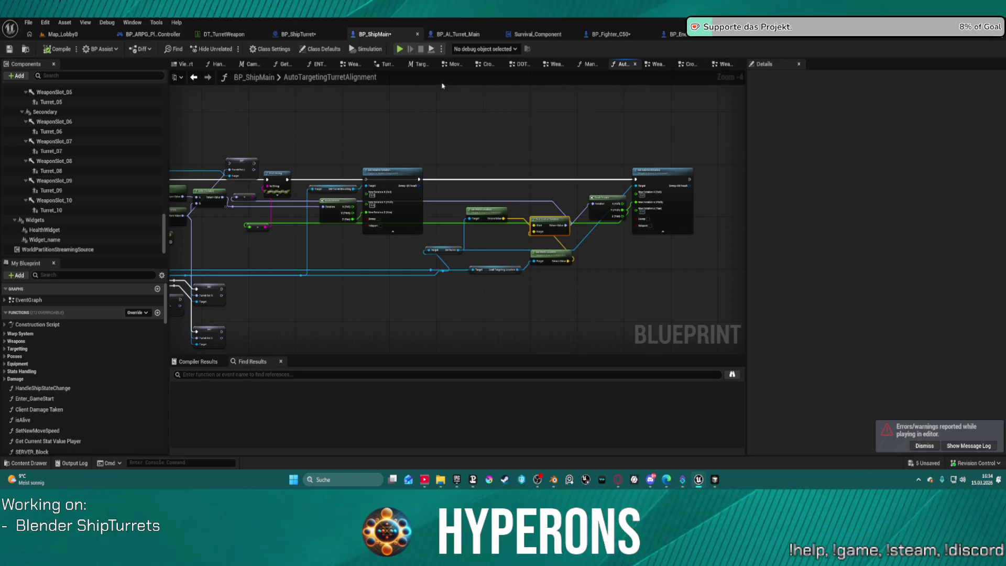
pyautogui.click(313, 38)
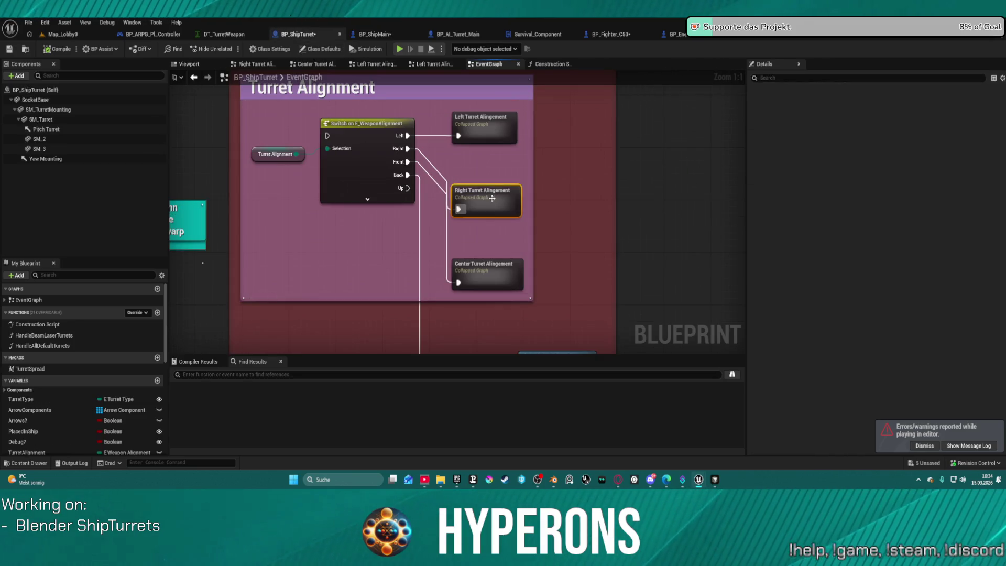
pyautogui.doubleClick(492, 198)
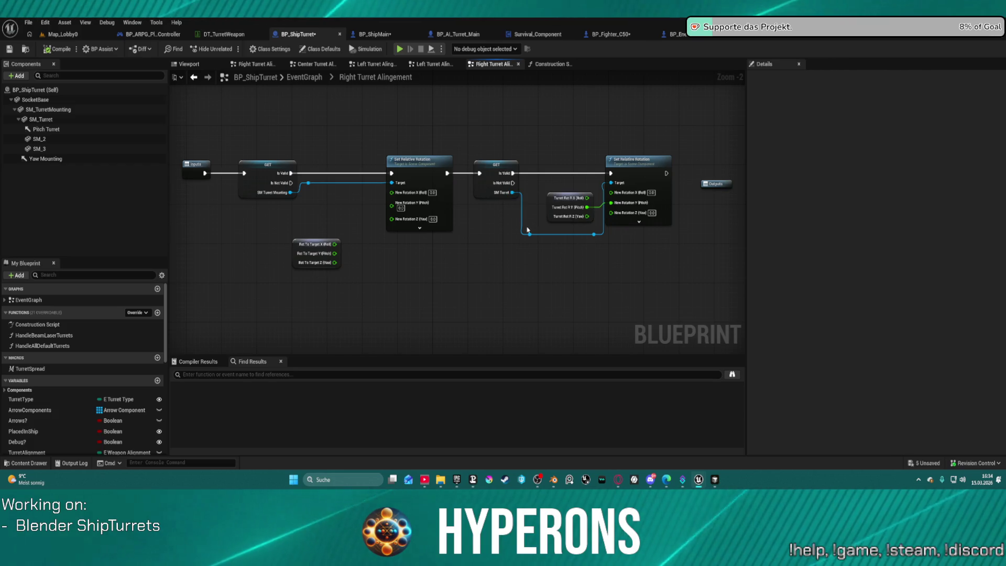
pyautogui.click(305, 79)
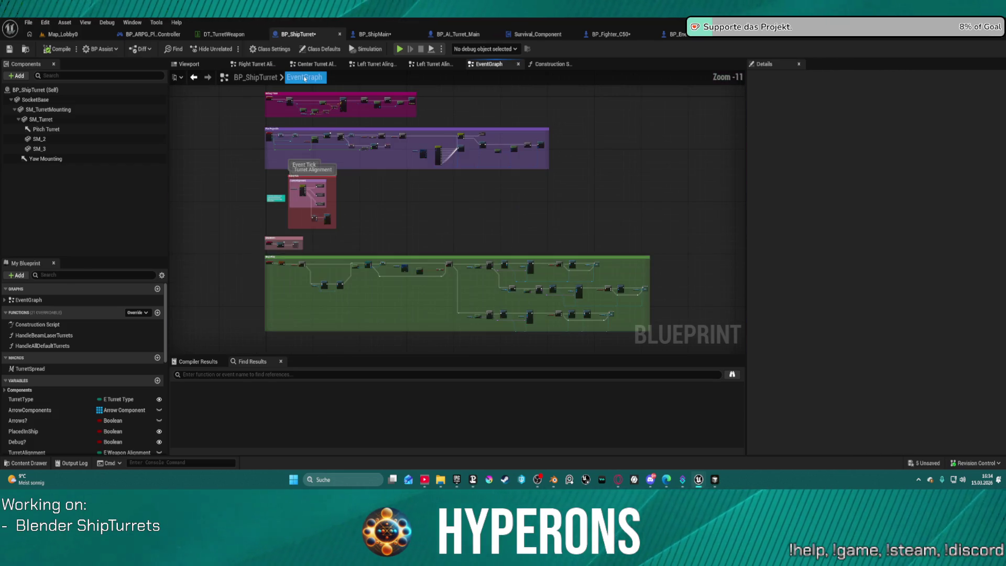
pyautogui.scroll(4, 377, 130)
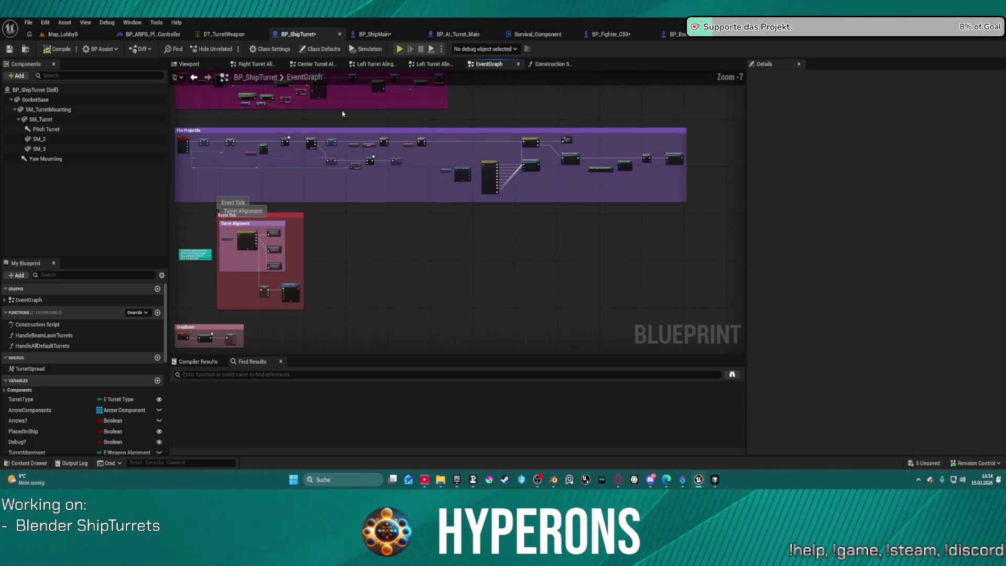
pyautogui.click(46, 23)
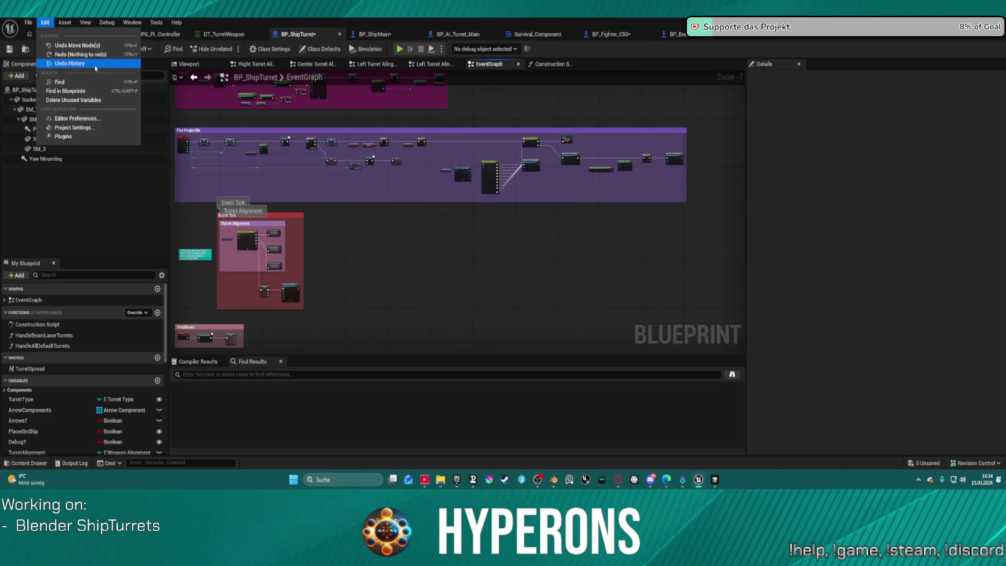
pyautogui.click(68, 63)
pyautogui.scroll(5, 635, 266)
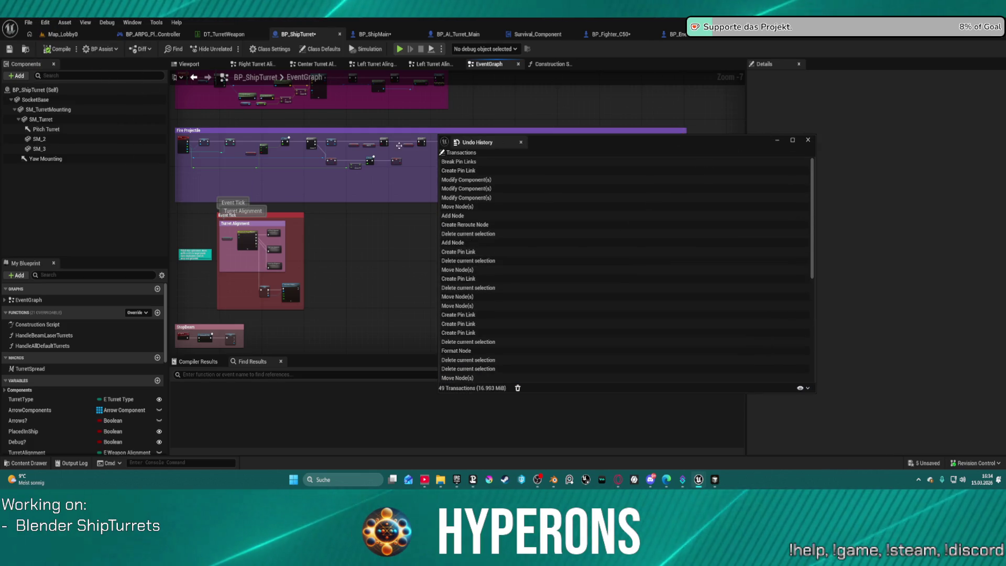
pyautogui.click(808, 140)
pyautogui.moveTo(461, 159); pyautogui.dragTo(634, 196)
pyautogui.moveTo(569, 173); pyautogui.dragTo(572, 164)
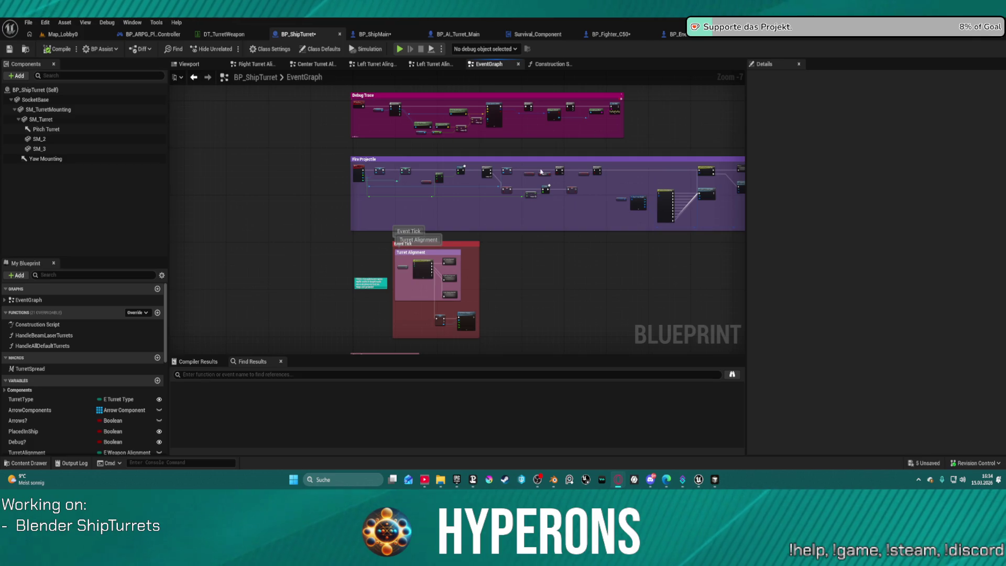
# Move BP_ShipMain's SM_Turret getter up beside the rotation chain, then switch to BP_AI_Turret_Main
pyautogui.moveTo(585, 301); pyautogui.dragTo(477, 212)
pyautogui.scroll(7, 344, 169)
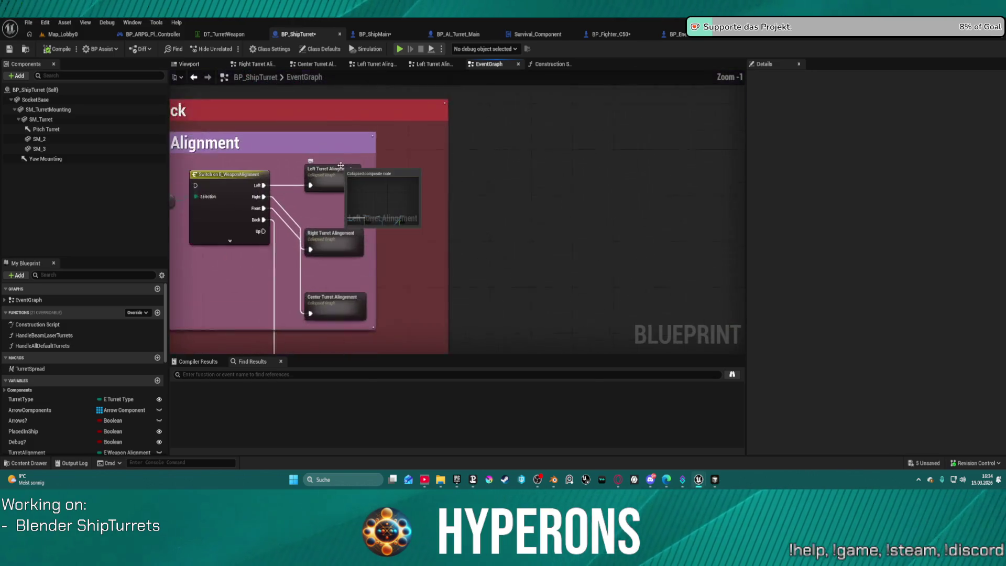
pyautogui.moveTo(344, 169)
pyautogui.mouseDown()
pyautogui.moveTo(360, 61)
pyautogui.moveTo(371, 50)
pyautogui.moveTo(511, 200)
pyautogui.moveTo(452, 36)
pyautogui.moveTo(463, 193)
pyautogui.mouseUp()
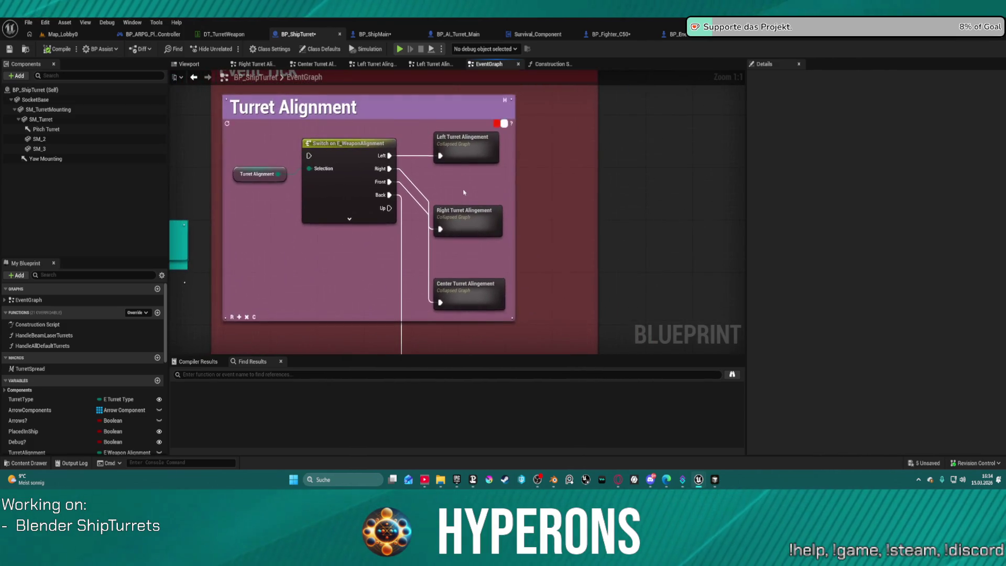
pyautogui.click(389, 36)
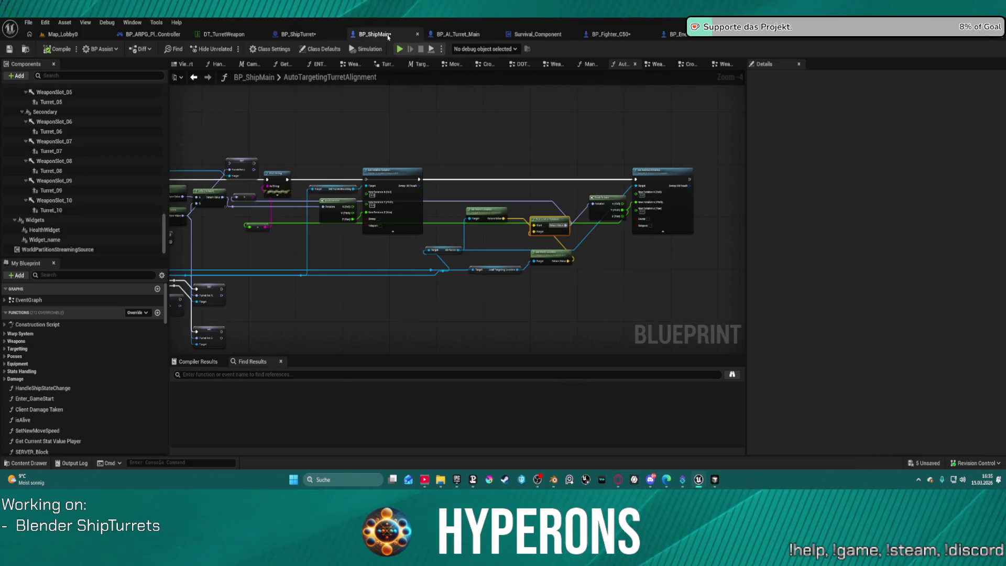
pyautogui.moveTo(480, 180); pyautogui.dragTo(460, 132)
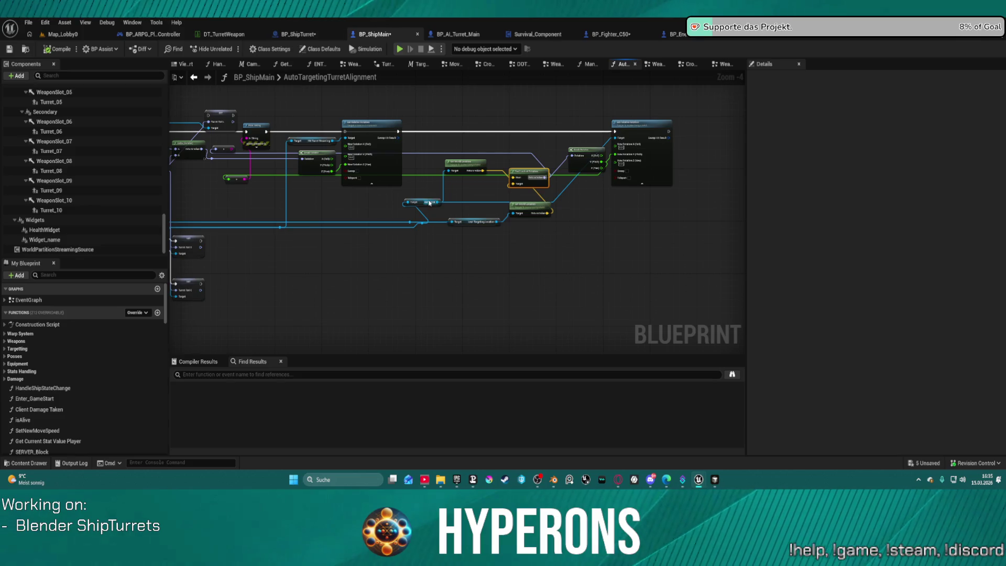
pyautogui.click(429, 203)
pyautogui.rightClick(422, 203)
pyautogui.click(422, 203)
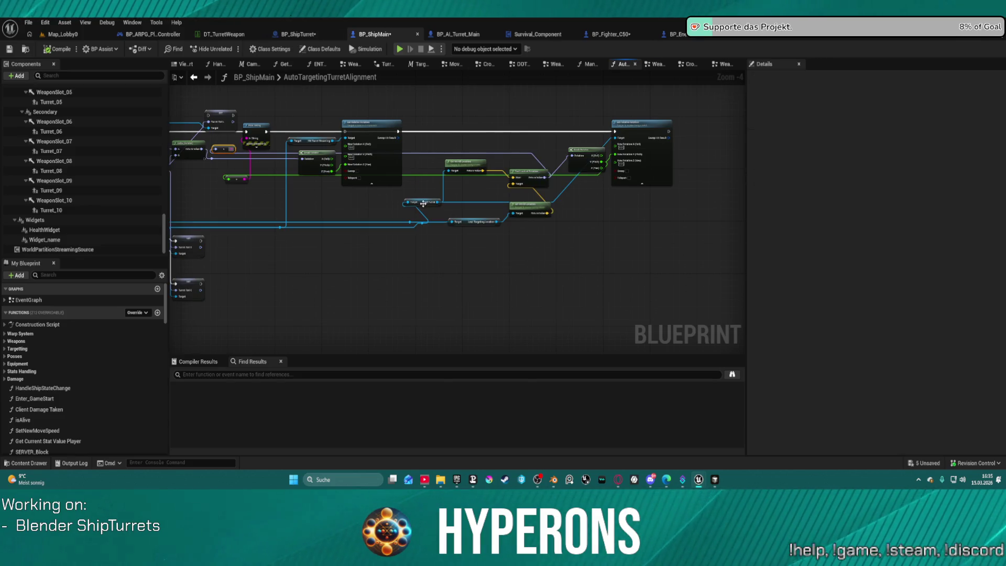
pyautogui.moveTo(423, 204); pyautogui.dragTo(423, 171)
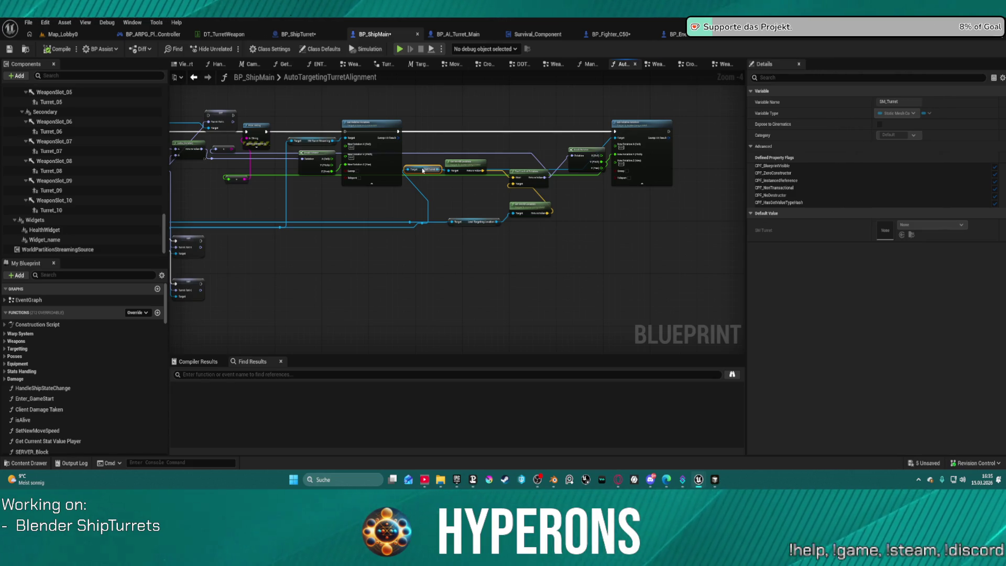
pyautogui.click(447, 35)
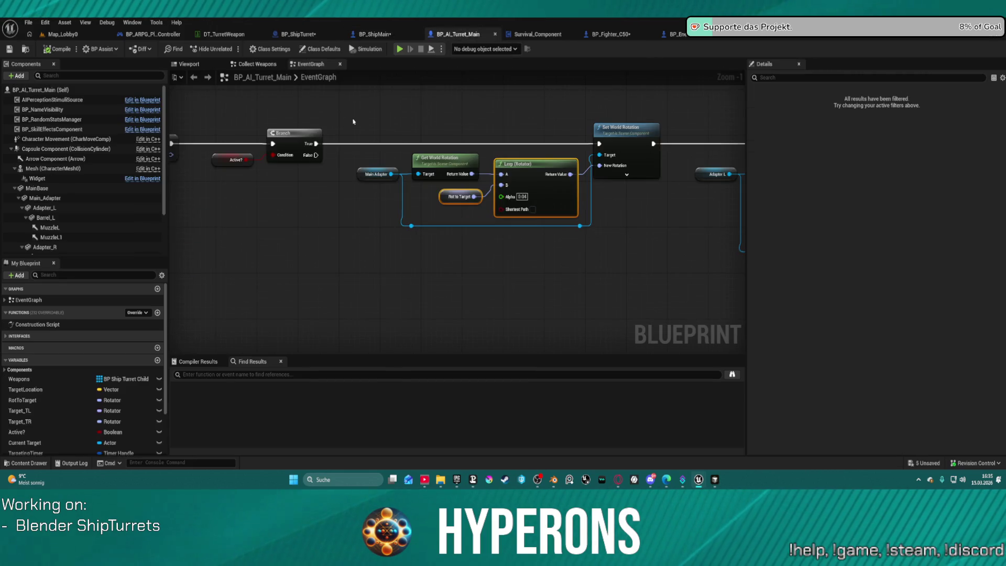
# Move BP_AI_Turret_Main's Break Target TL node lower and survey the Adapter R look-at chain
pyautogui.moveTo(673, 240)
pyautogui.mouseDown()
pyautogui.moveTo(554, 216)
pyautogui.moveTo(543, 199)
pyautogui.moveTo(433, 191)
pyautogui.moveTo(370, 206)
pyautogui.mouseUp()
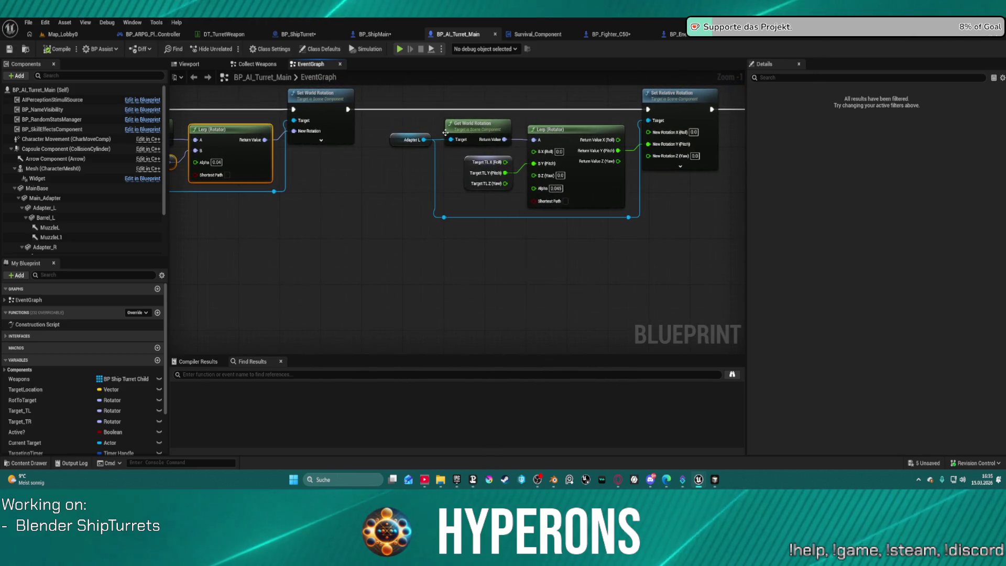
pyautogui.click(474, 126)
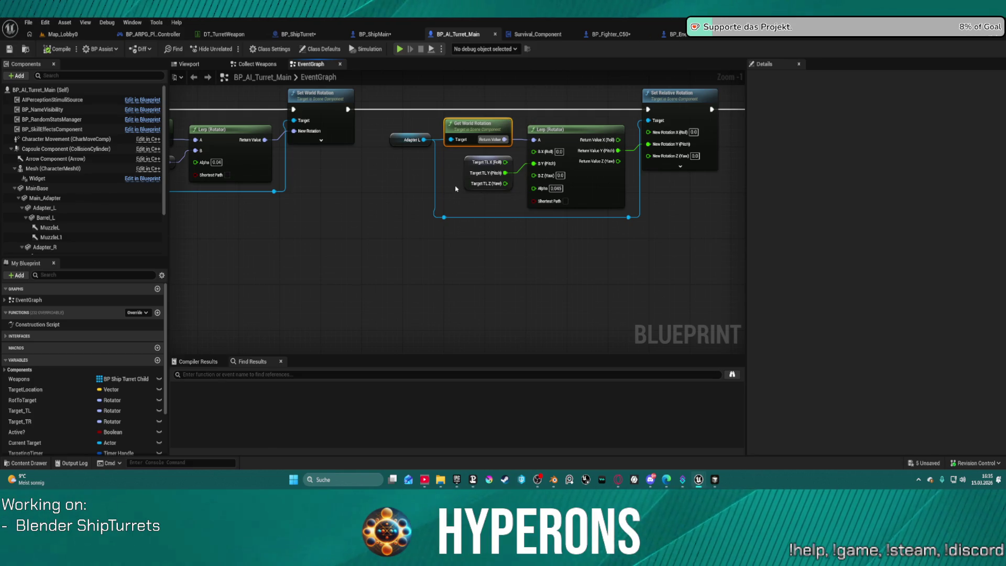
pyautogui.moveTo(466, 168)
pyautogui.mouseDown()
pyautogui.moveTo(425, 204)
pyautogui.moveTo(453, 262)
pyautogui.mouseUp()
pyautogui.moveTo(600, 220)
pyautogui.mouseDown()
pyautogui.moveTo(561, 186)
pyautogui.moveTo(343, 197)
pyautogui.moveTo(734, 210)
pyautogui.moveTo(742, 255)
pyautogui.moveTo(471, 241)
pyautogui.mouseUp()
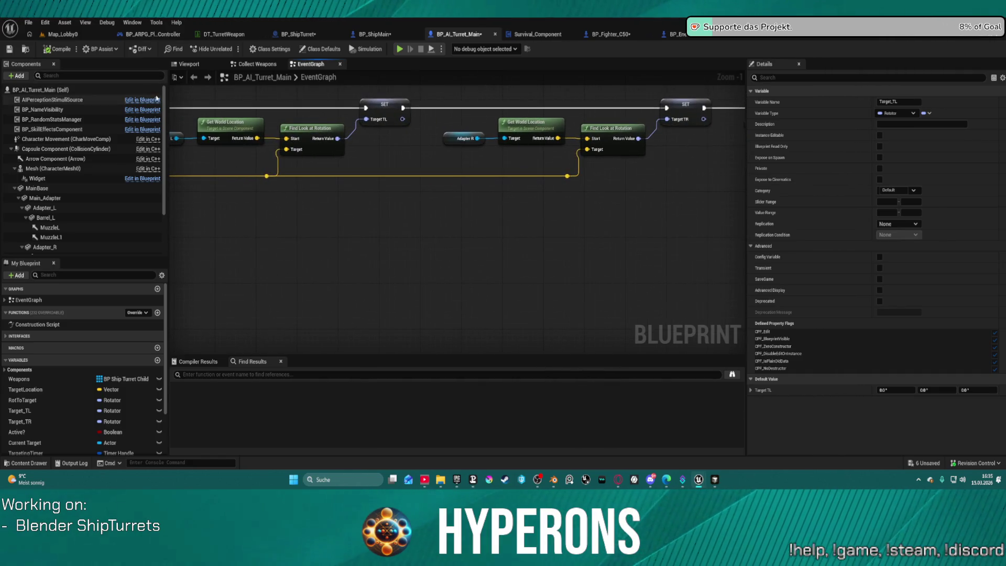
pyautogui.click(297, 139)
pyautogui.moveTo(298, 139)
pyautogui.mouseDown()
pyautogui.moveTo(412, 159)
pyautogui.moveTo(847, 184)
pyautogui.moveTo(510, 174)
pyautogui.moveTo(542, 158)
pyautogui.mouseUp()
pyautogui.moveTo(571, 128)
pyautogui.mouseDown()
pyautogui.moveTo(550, 177)
pyautogui.moveTo(268, 162)
pyautogui.moveTo(323, 167)
pyautogui.mouseUp()
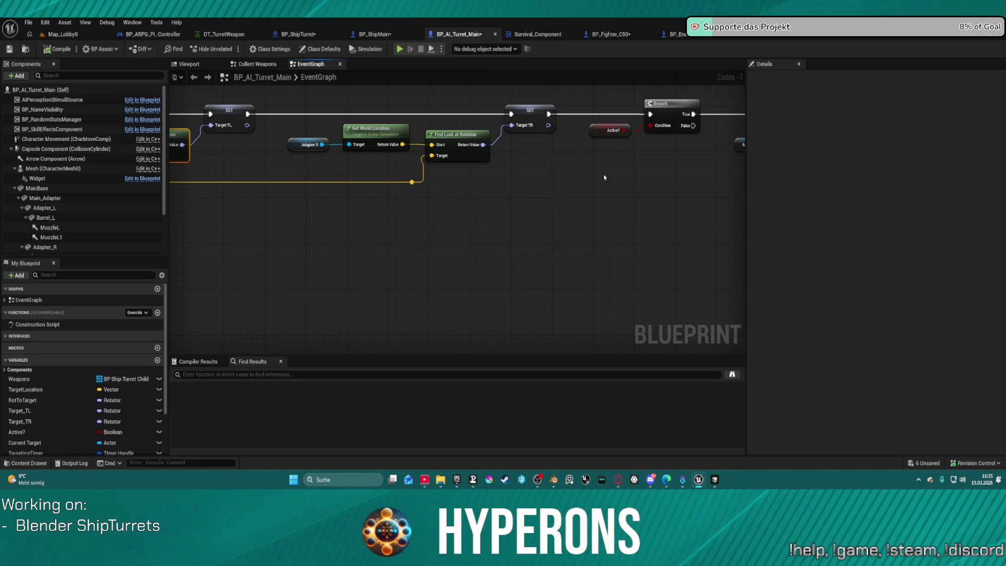
pyautogui.moveTo(605, 177); pyautogui.dragTo(467, 169)
# Review the Lerp, Adapter L look-at chain and Rot to Target setter, then locate BP_ShipTurret in Weapons
pyautogui.scroll(-3, 580, 213)
pyautogui.scroll(5, 580, 206)
pyautogui.moveTo(635, 199); pyautogui.dragTo(481, 200)
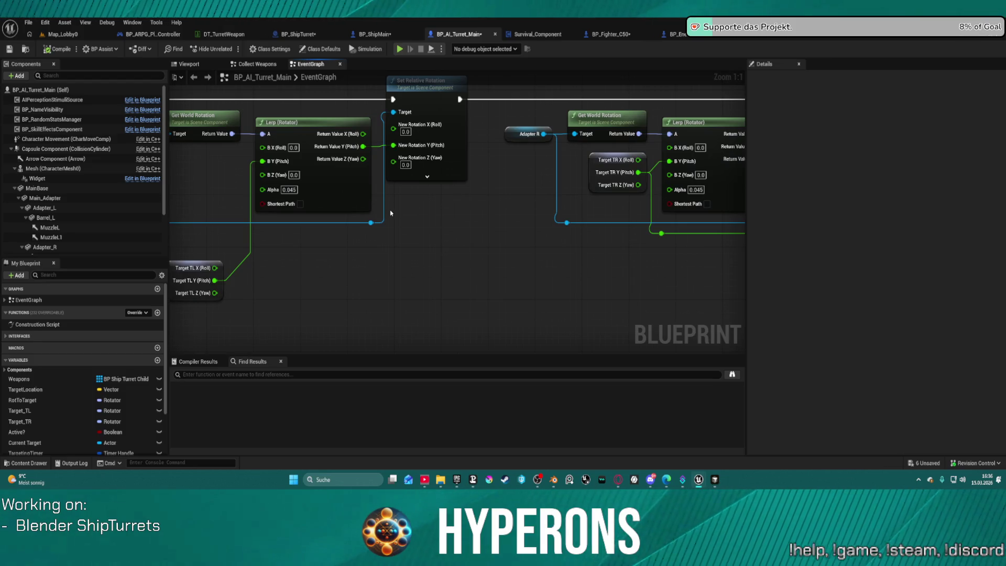
pyautogui.moveTo(482, 222)
pyautogui.mouseDown()
pyautogui.moveTo(274, 197)
pyautogui.moveTo(245, 198)
pyautogui.moveTo(237, 222)
pyautogui.moveTo(531, 130)
pyautogui.moveTo(367, 236)
pyautogui.moveTo(352, 260)
pyautogui.moveTo(695, 258)
pyautogui.mouseUp()
pyautogui.moveTo(435, 243); pyautogui.dragTo(724, 257)
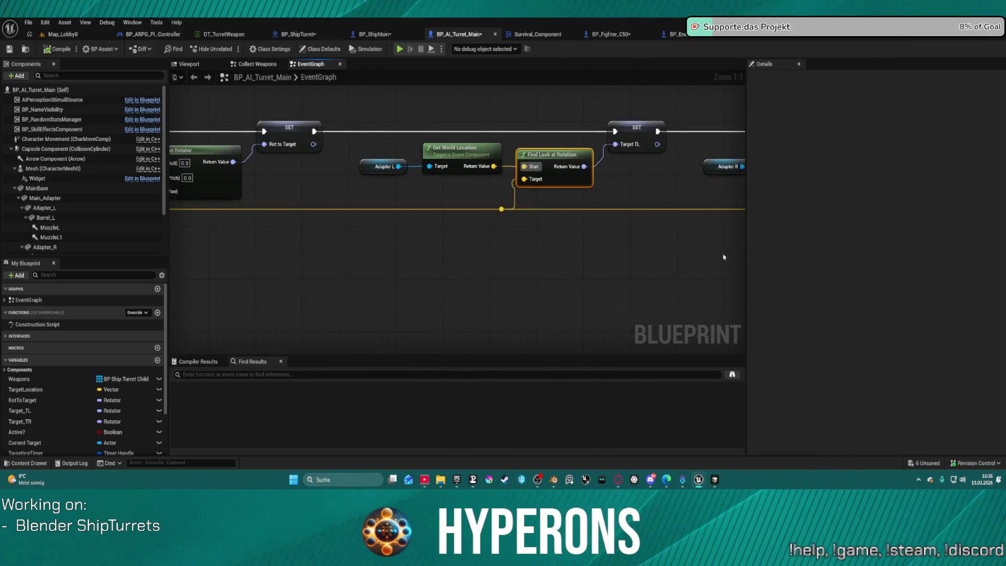
pyautogui.moveTo(451, 223)
pyautogui.mouseDown()
pyautogui.moveTo(599, 227)
pyautogui.moveTo(542, 169)
pyautogui.mouseUp()
pyautogui.click(316, 34)
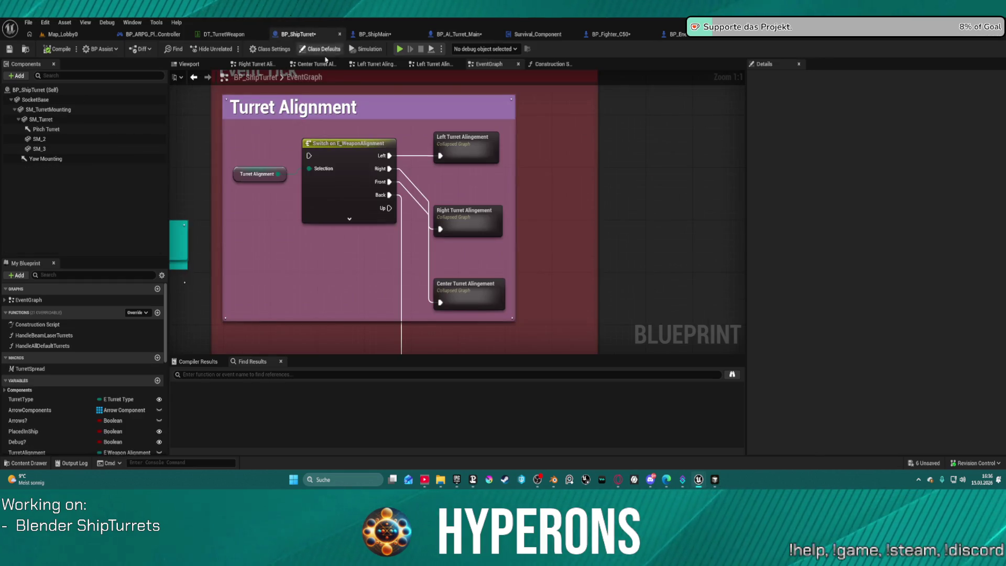
pyautogui.click(24, 51)
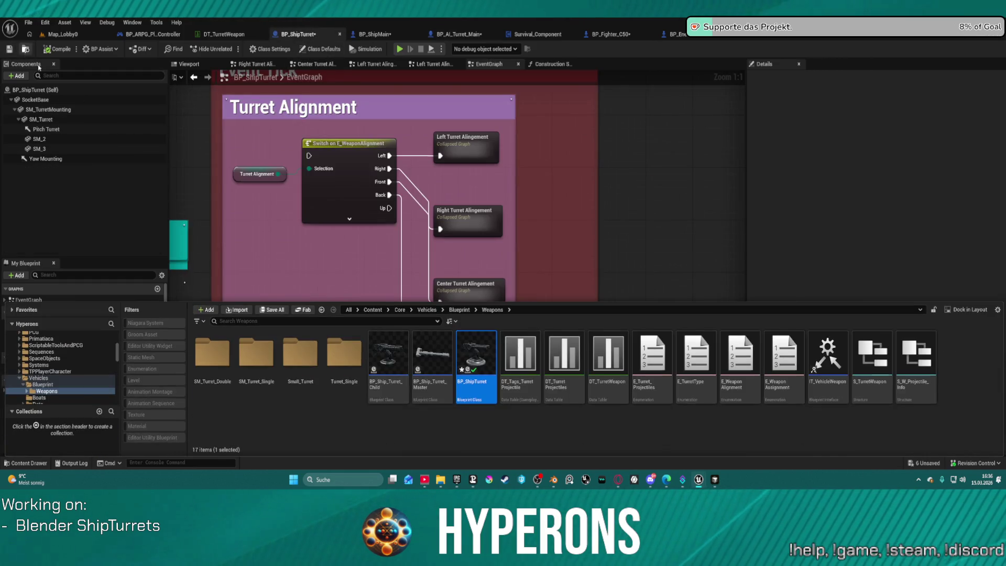
# Open BP_Ship_Turret_Master to inspect its Alignment and SM_1 components, then open BP_Ship_Turret_Child
pyautogui.click(421, 401)
pyautogui.doubleClick(421, 404)
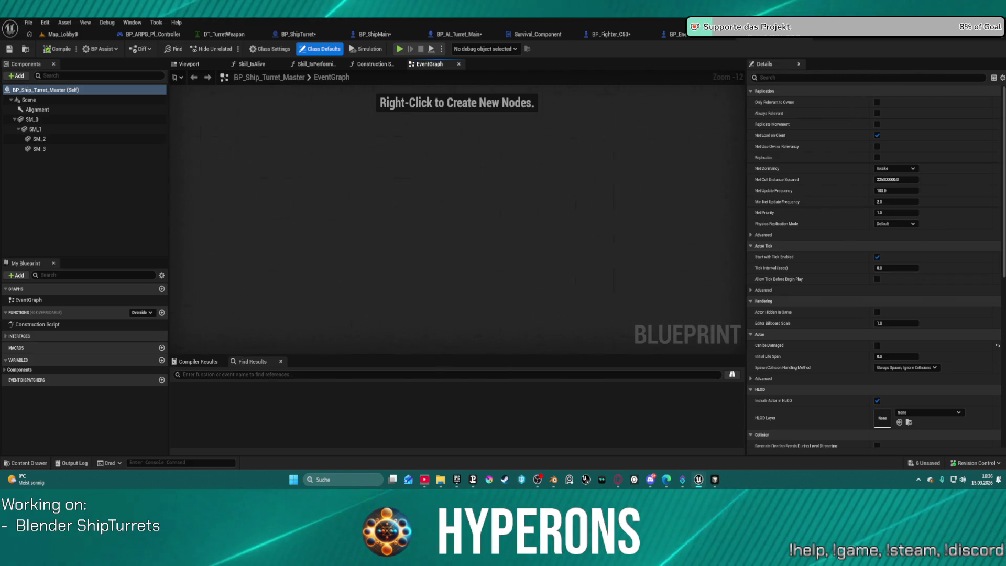
pyautogui.click(89, 109)
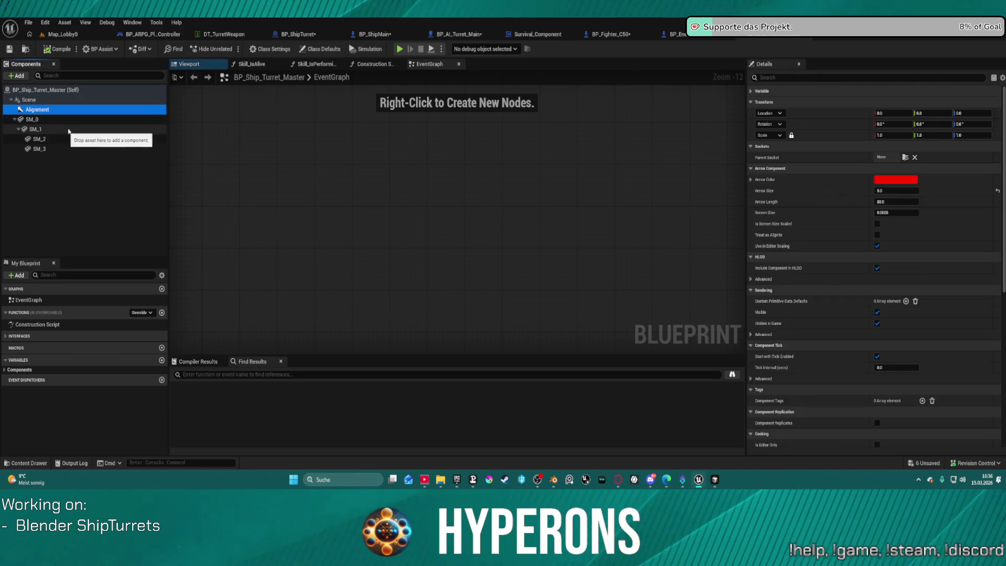
pyautogui.click(126, 129)
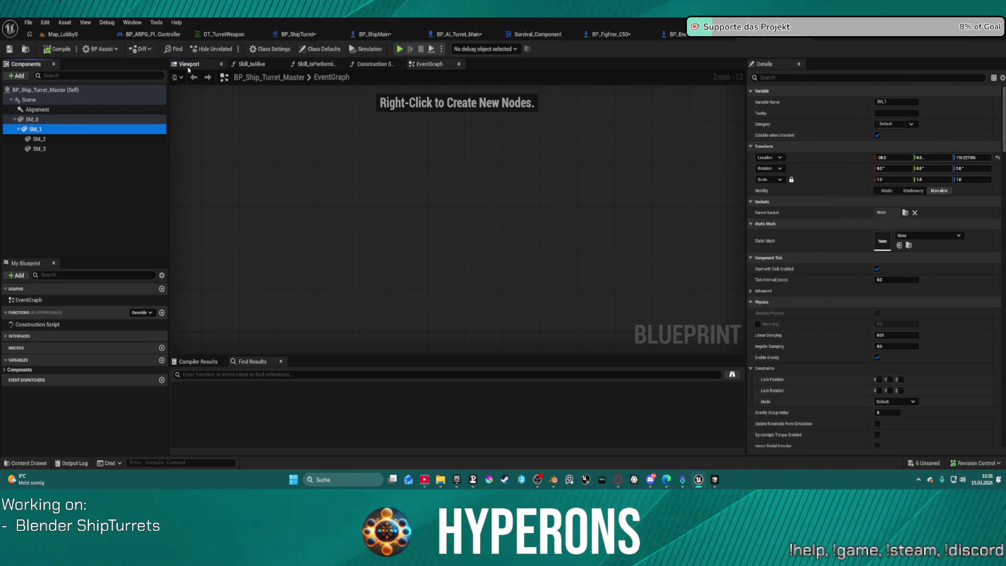
pyautogui.click(10, 360)
pyautogui.click(21, 361)
pyautogui.click(31, 369)
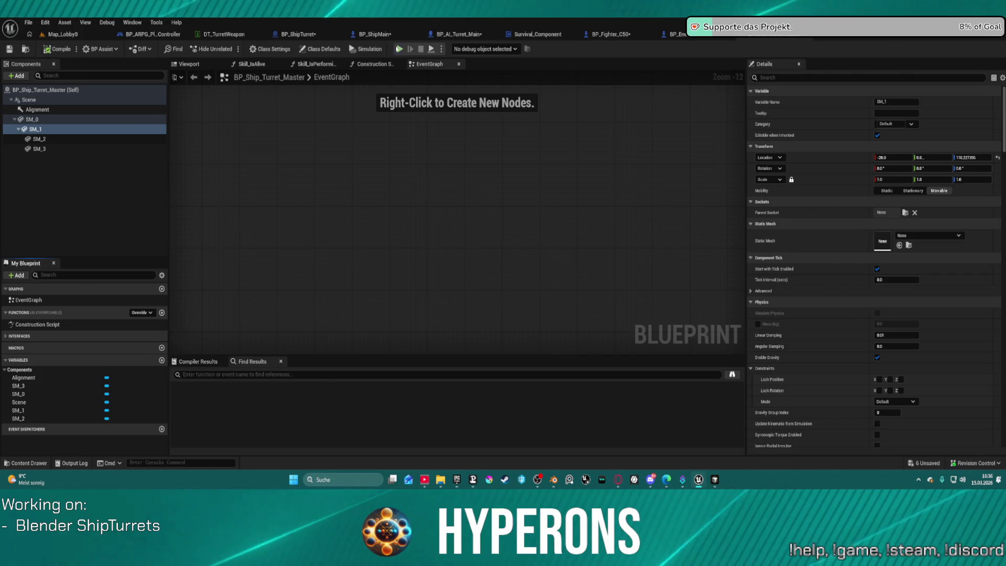
pyautogui.click(26, 49)
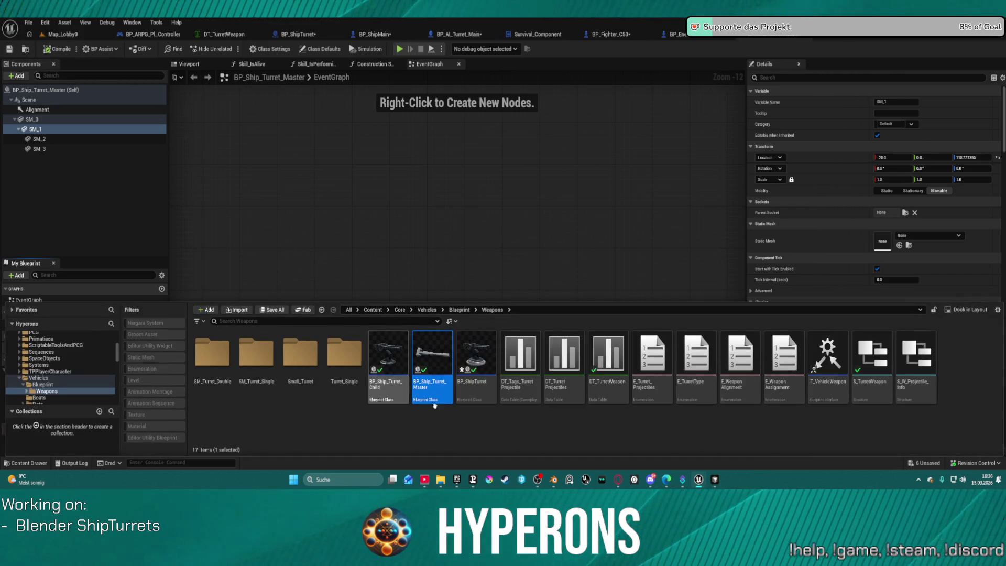
pyautogui.doubleClick(388, 356)
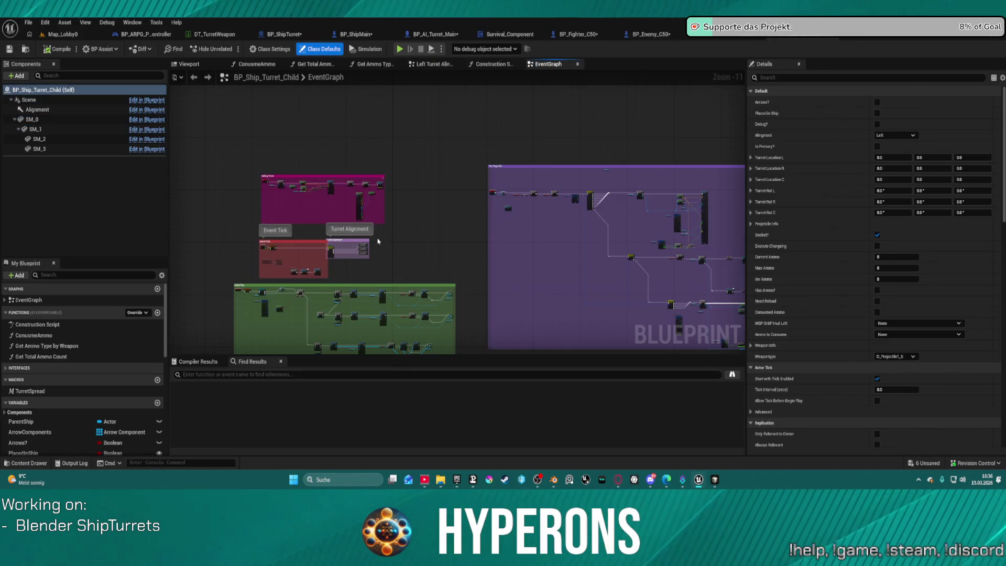
# Break the Event Tick to Turret Alignment exec link in BP_Ship_Turret_Child and close its tab
pyautogui.scroll(6, 308, 255)
pyautogui.moveTo(285, 249)
pyautogui.mouseDown()
pyautogui.moveTo(449, 247)
pyautogui.moveTo(388, 235)
pyautogui.mouseUp()
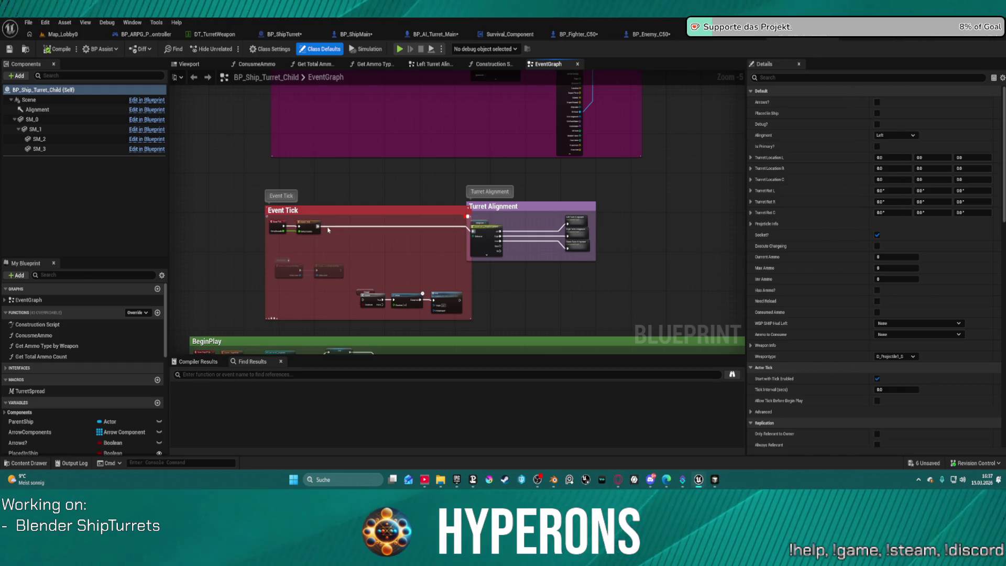
pyautogui.keyDown('alt'); pyautogui.click(328, 229); pyautogui.keyUp('alt')
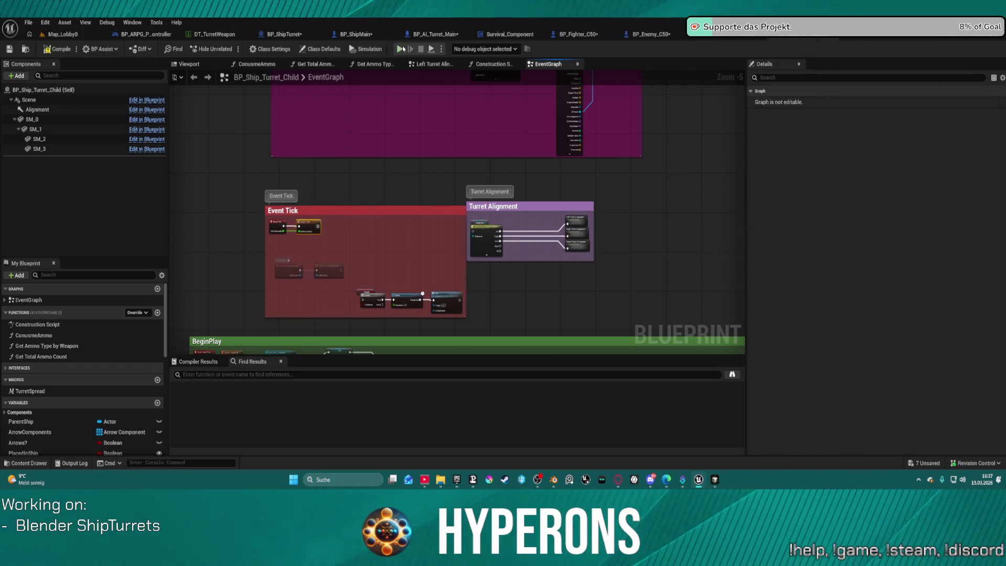
pyautogui.scroll(-7, 581, 229)
pyautogui.moveTo(581, 230)
pyautogui.mouseDown()
pyautogui.moveTo(180, 186)
pyautogui.moveTo(209, 173)
pyautogui.mouseUp()
pyautogui.scroll(5, 440, 145)
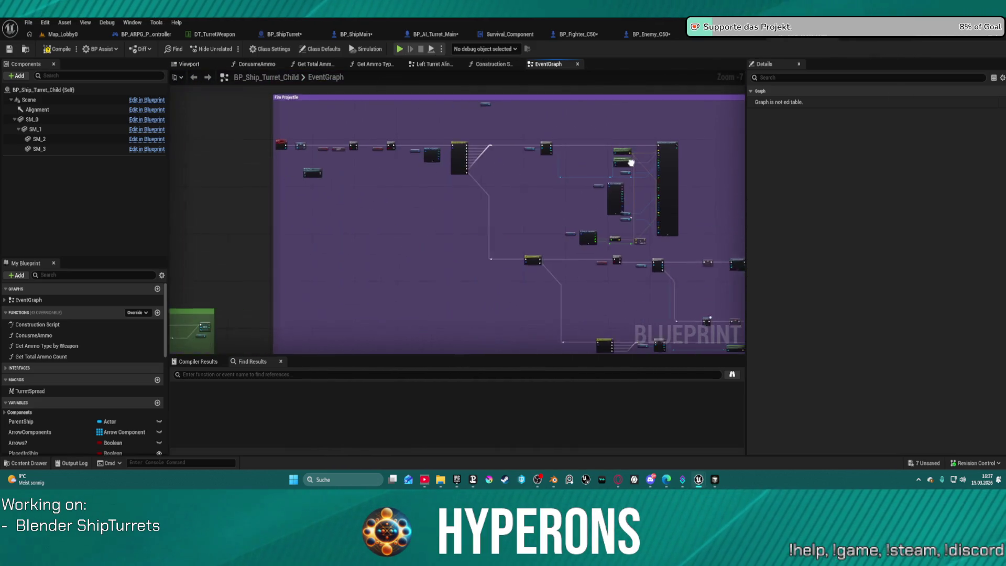
pyautogui.scroll(2, 605, 160)
pyautogui.scroll(-7, 702, 178)
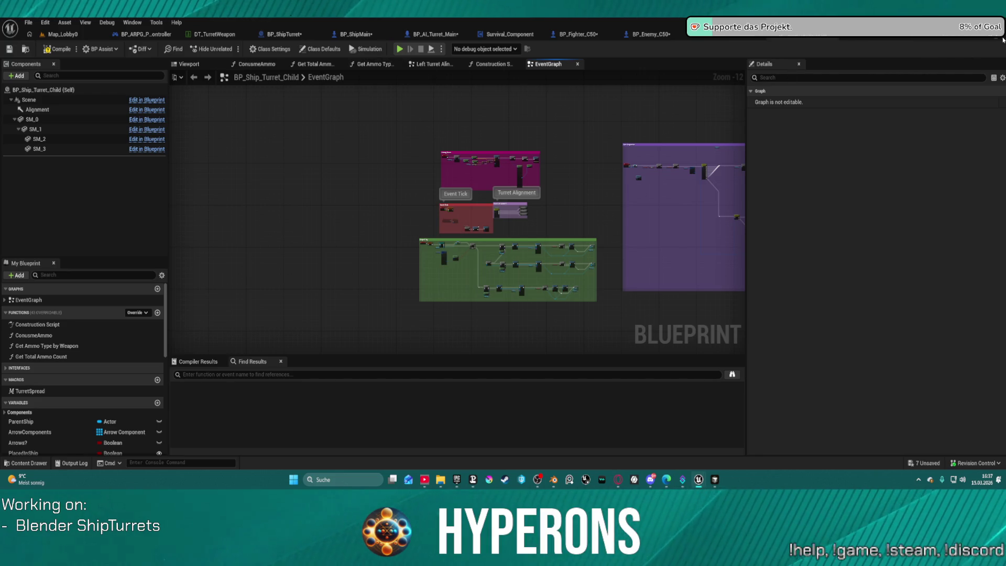
pyautogui.click(999, 39)
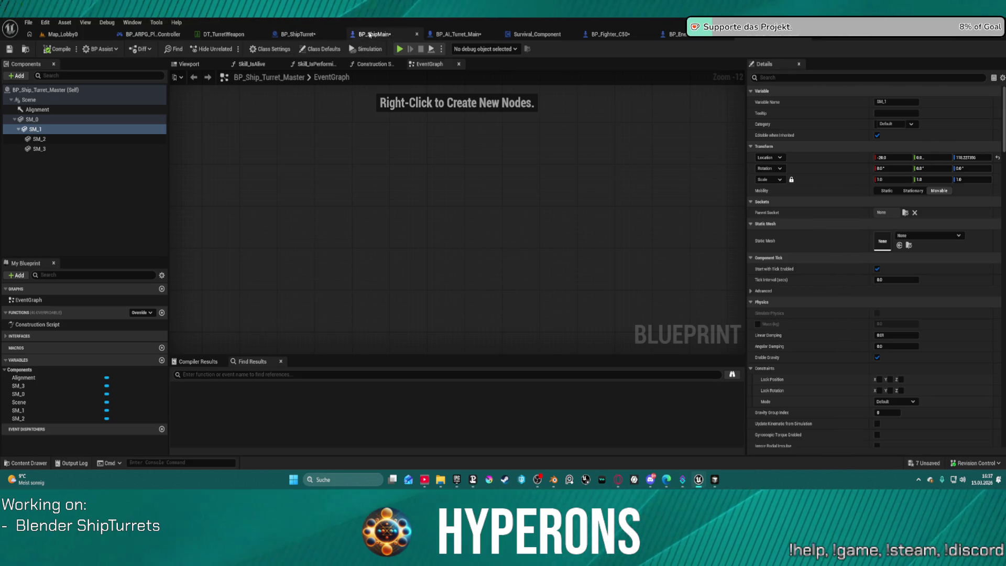
# From the BP_ShipTurret blueprint, run the Hyperons standalone preview and go to Character Selection
pyautogui.click(292, 37)
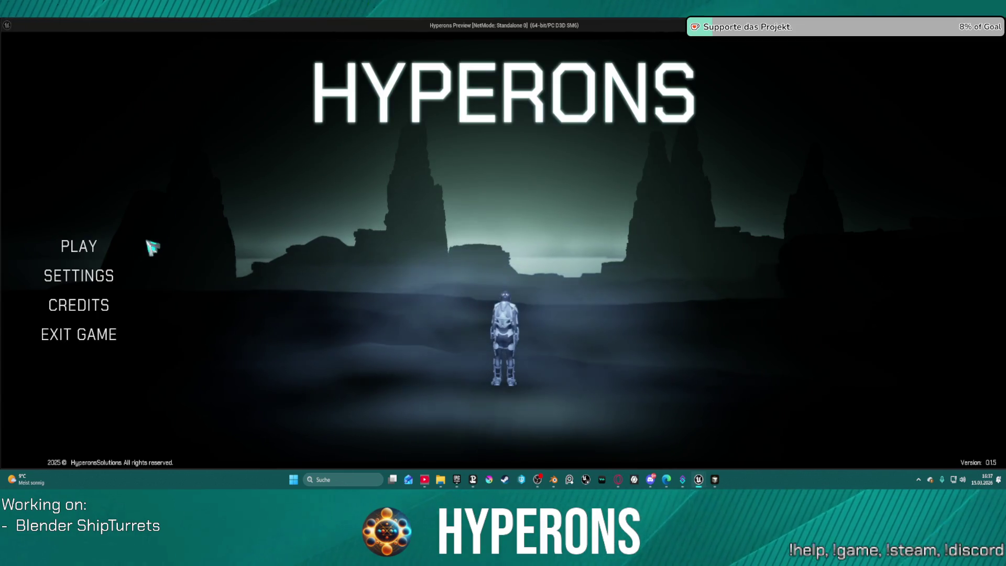
pyautogui.click(79, 248)
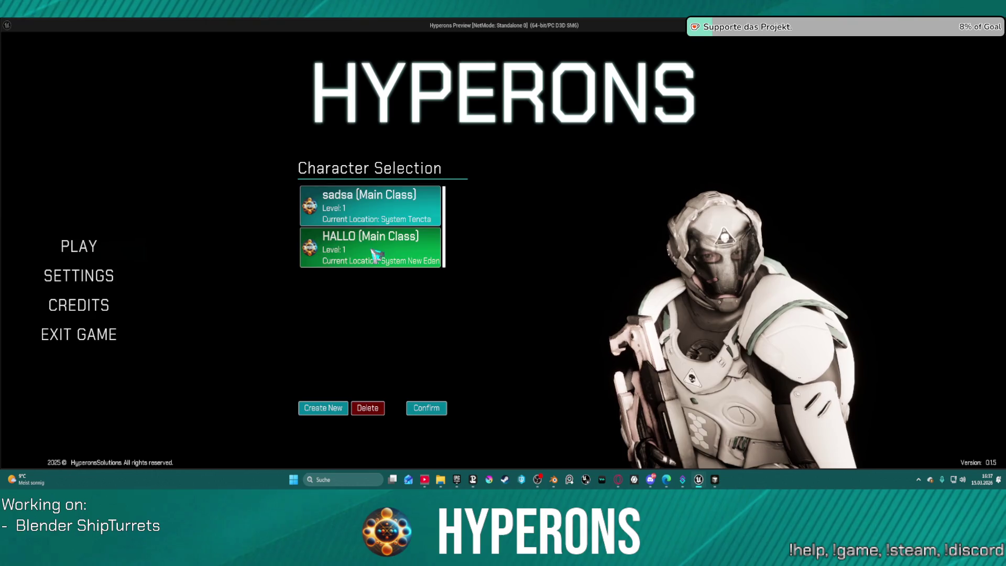
# Pick the HALLO character located in System New Eden and start the game
pyautogui.click(426, 408)
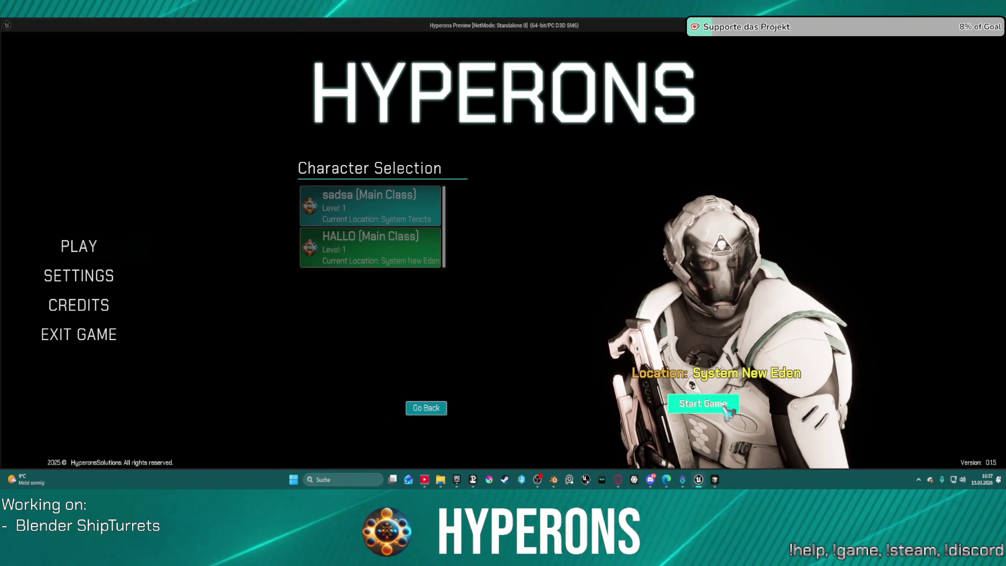
pyautogui.click(722, 405)
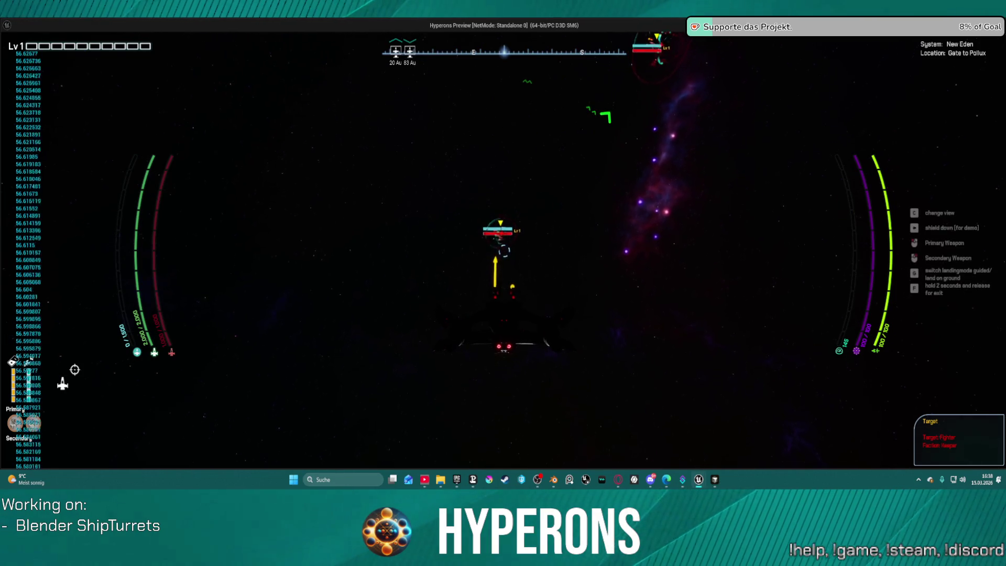
# Fly the ship with boost and W/S throttle to test turret aiming, then stop the play session
pyautogui.press('shift')
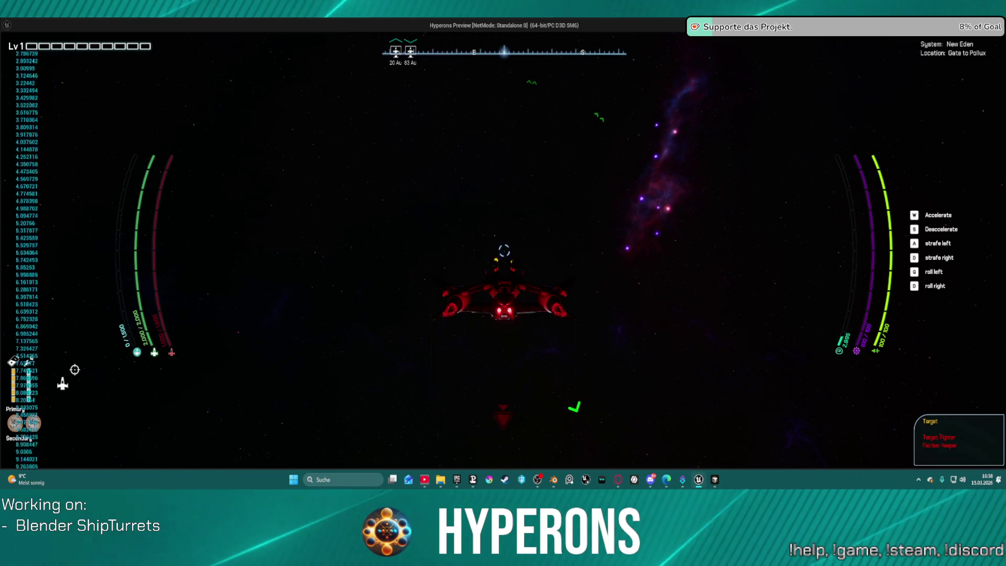
pyautogui.press('s')
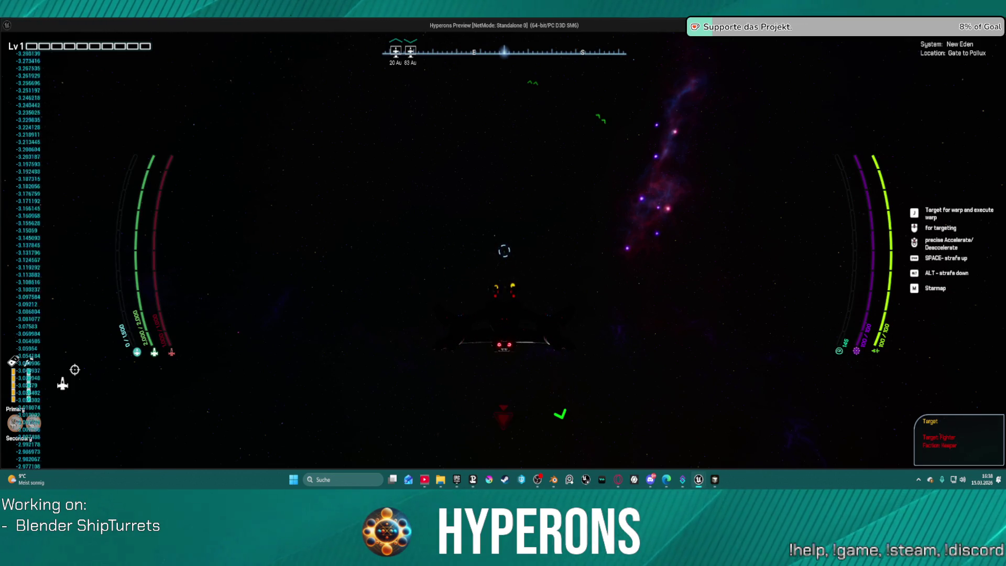
pyautogui.press('w')
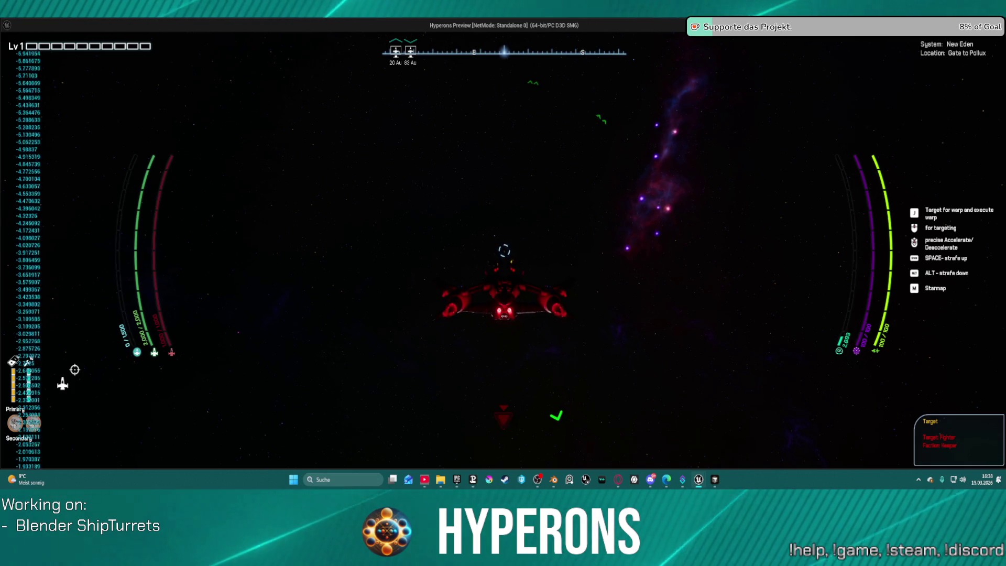
pyautogui.press('w')
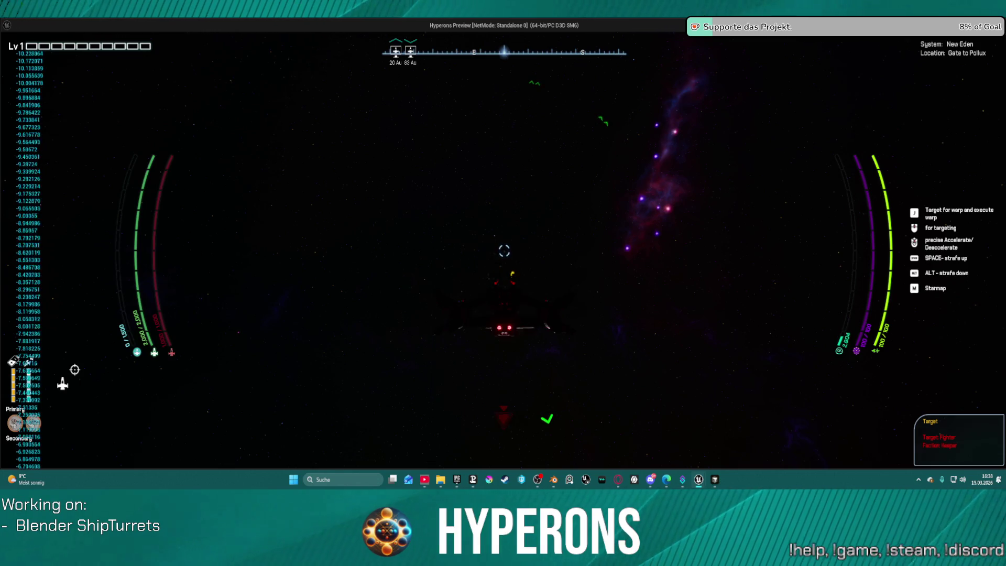
pyautogui.press('s')
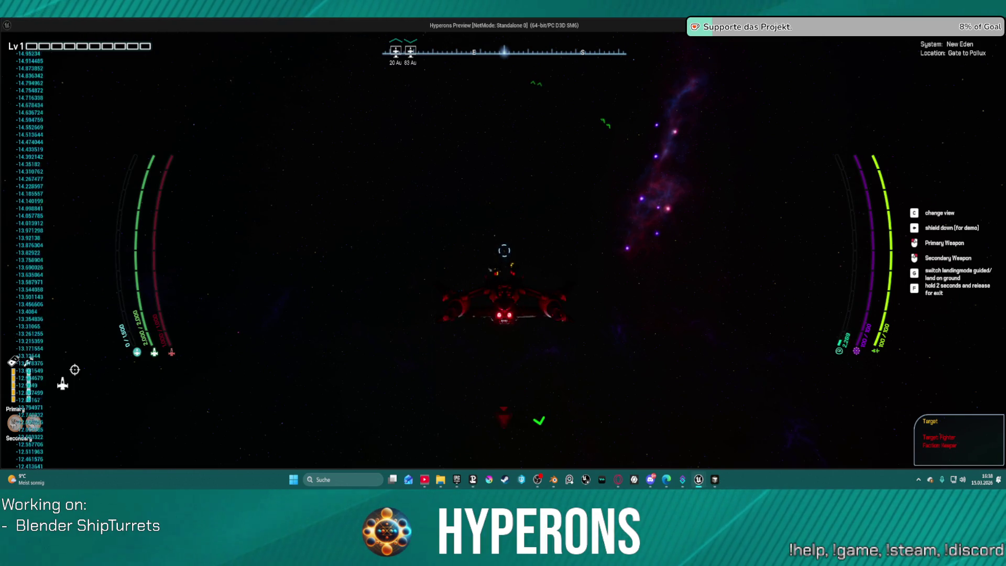
pyautogui.press('s')
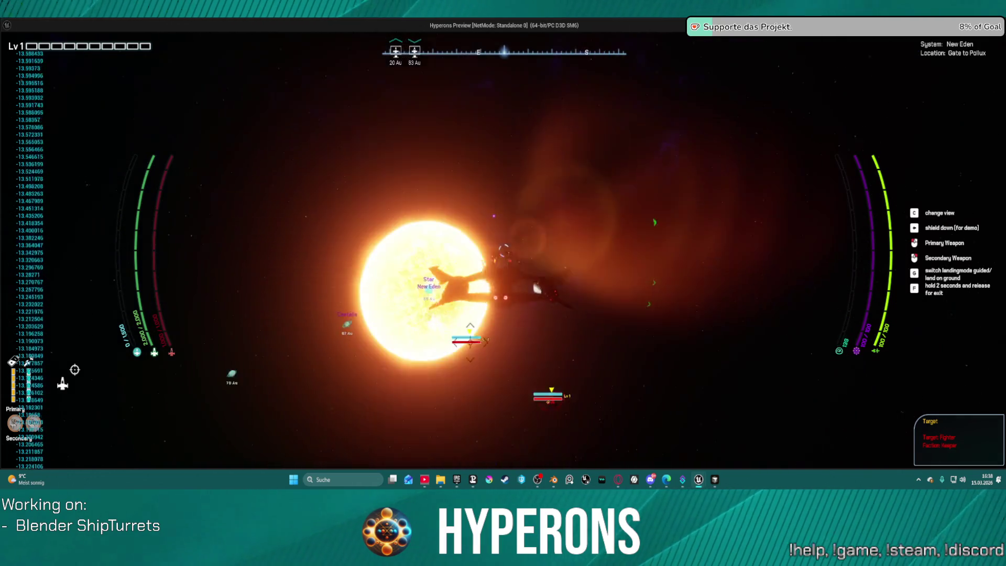
pyautogui.press('w')
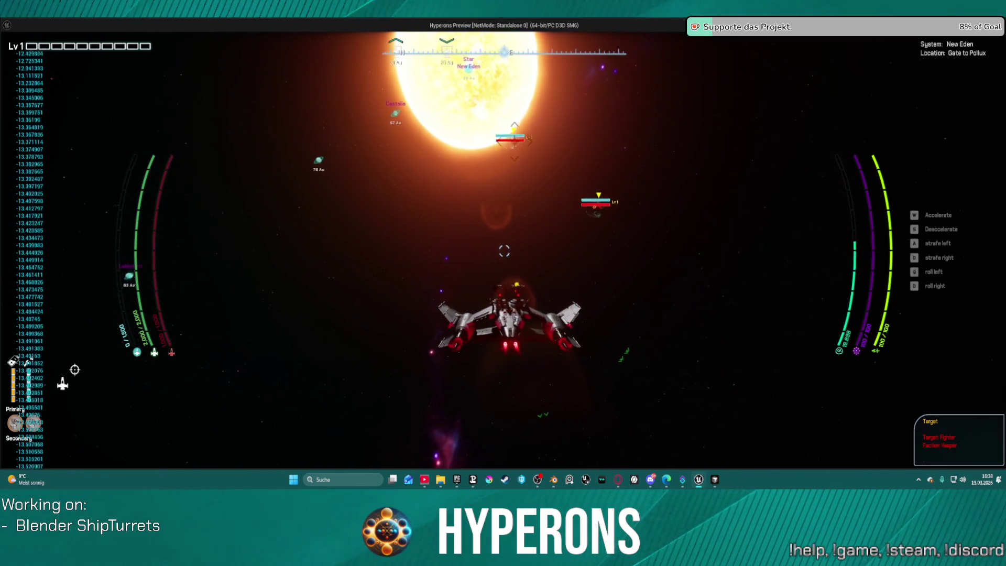
pyautogui.press('s')
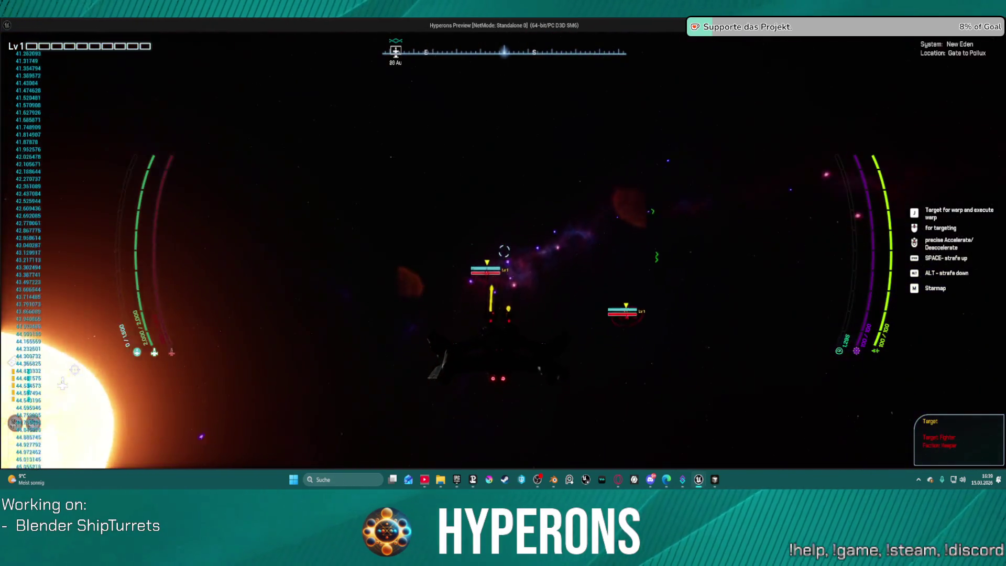
pyautogui.hotkey('alt', 'Tab')
pyautogui.press('Escape')
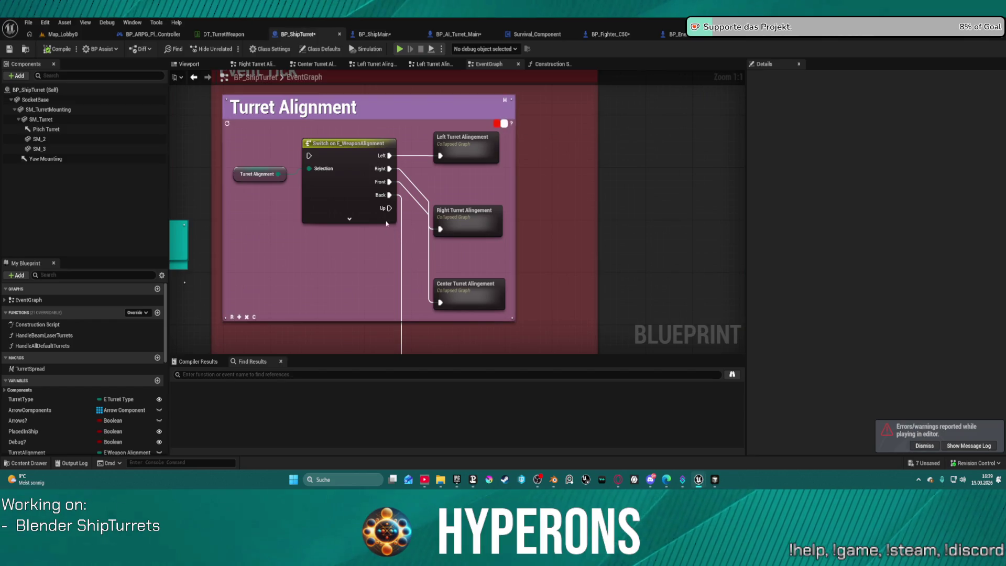
# In BP_ShipMain's AutoTargetingTurretAlignment graph, move Break Rotator down beside the lower Get World Location
pyautogui.click(375, 34)
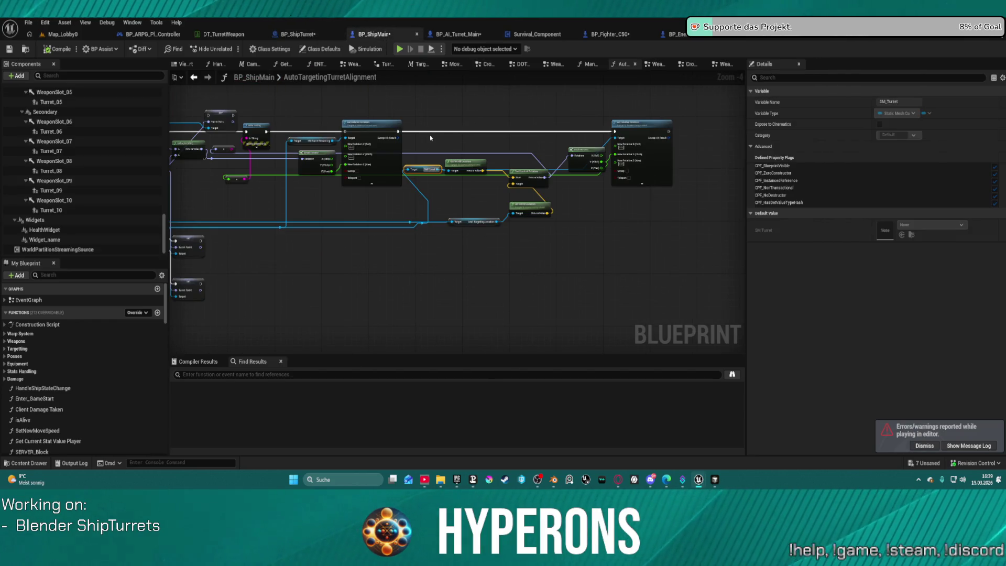
pyautogui.scroll(2, 259, 135)
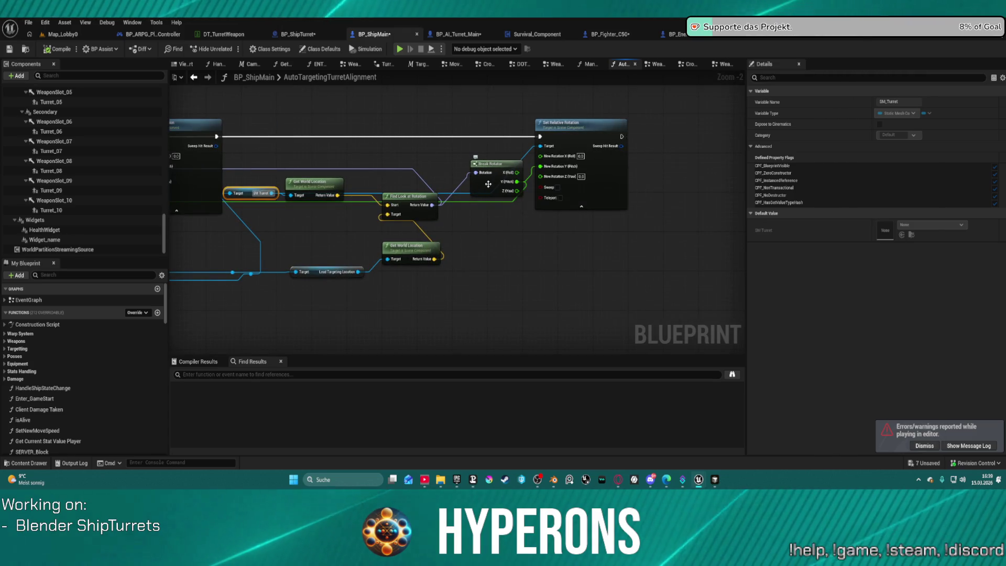
pyautogui.moveTo(486, 189)
pyautogui.mouseDown()
pyautogui.moveTo(468, 233)
pyautogui.moveTo(477, 256)
pyautogui.mouseUp()
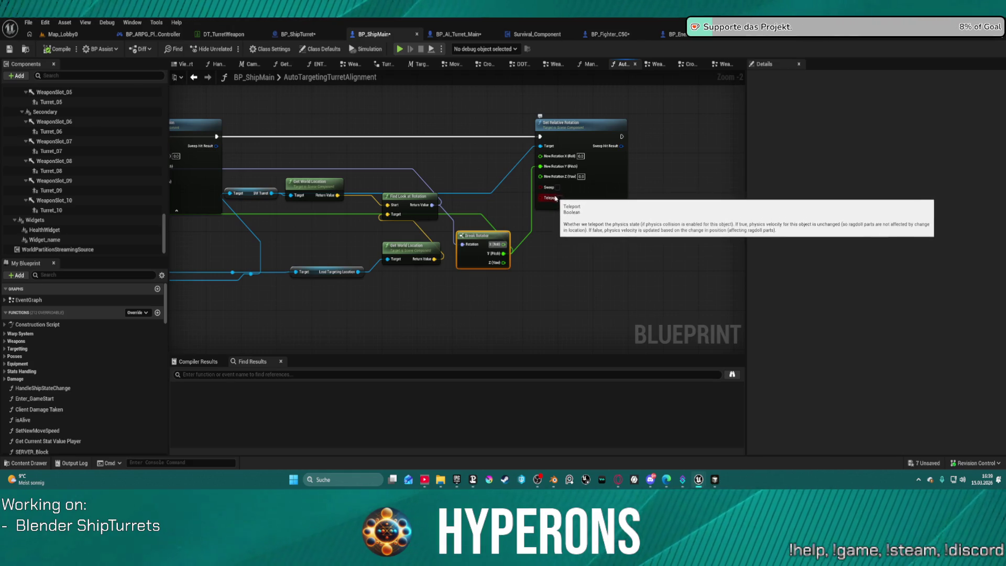
pyautogui.click(309, 34)
pyautogui.click(42, 119)
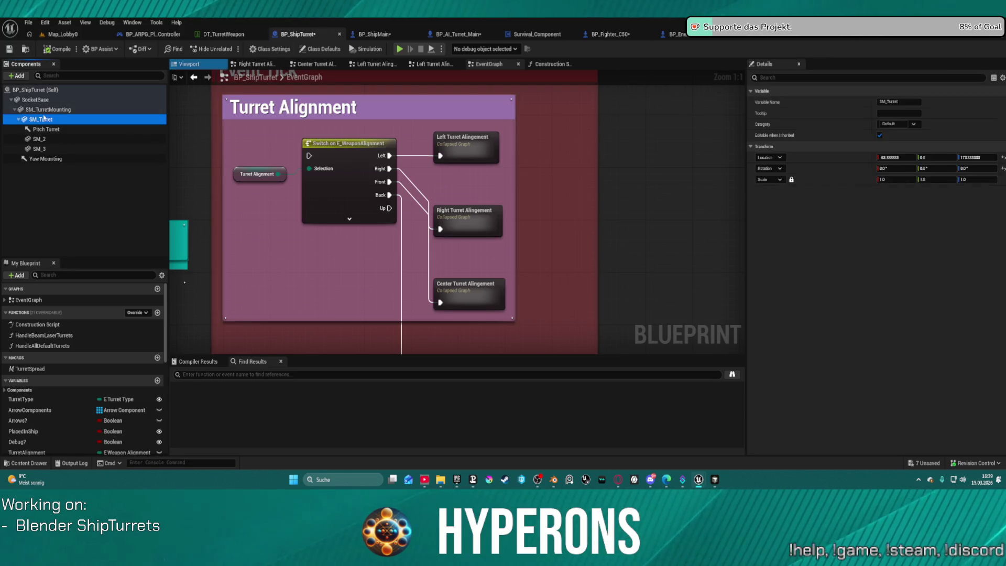
pyautogui.scroll(-10, 880, 338)
pyautogui.scroll(-5, 880, 338)
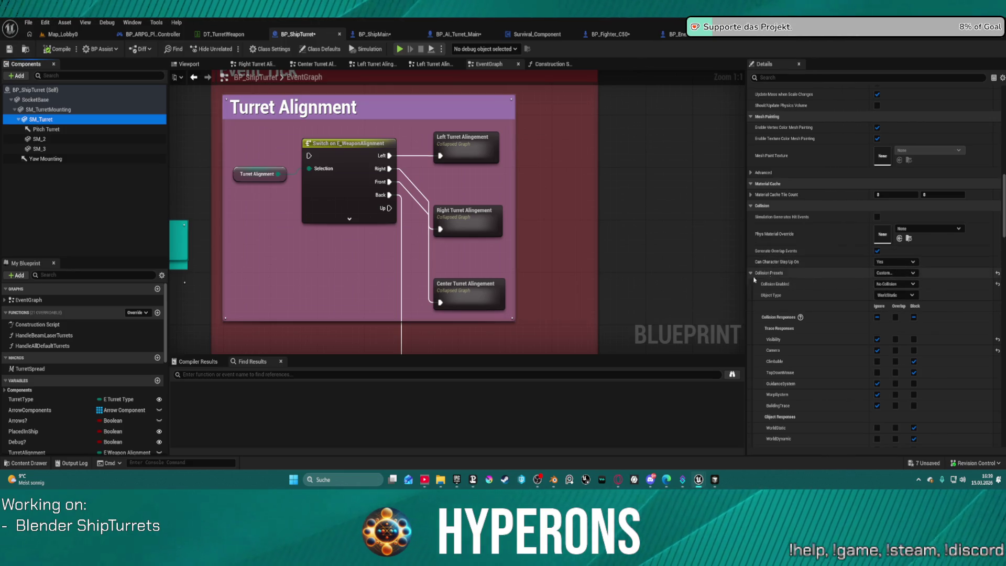
pyautogui.scroll(-5, 542, 232)
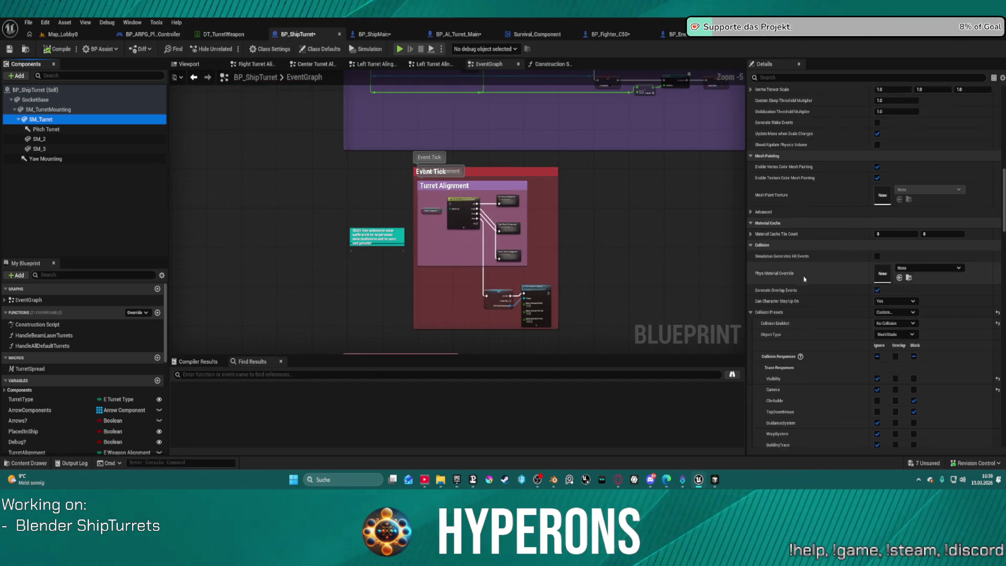
pyautogui.scroll(2, 498, 116)
pyautogui.scroll(1, 532, 181)
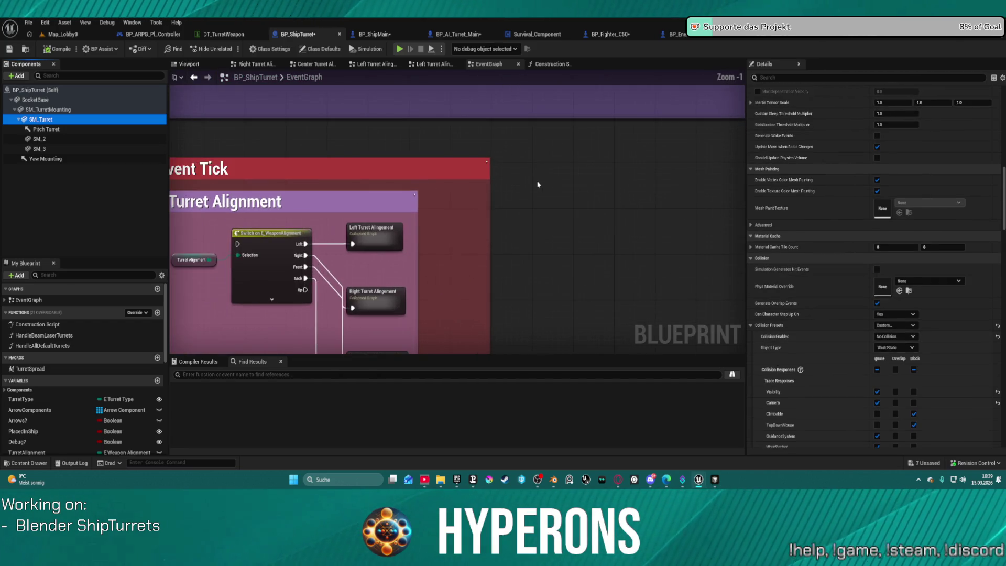
pyautogui.scroll(-2, 539, 183)
pyautogui.click(39, 149)
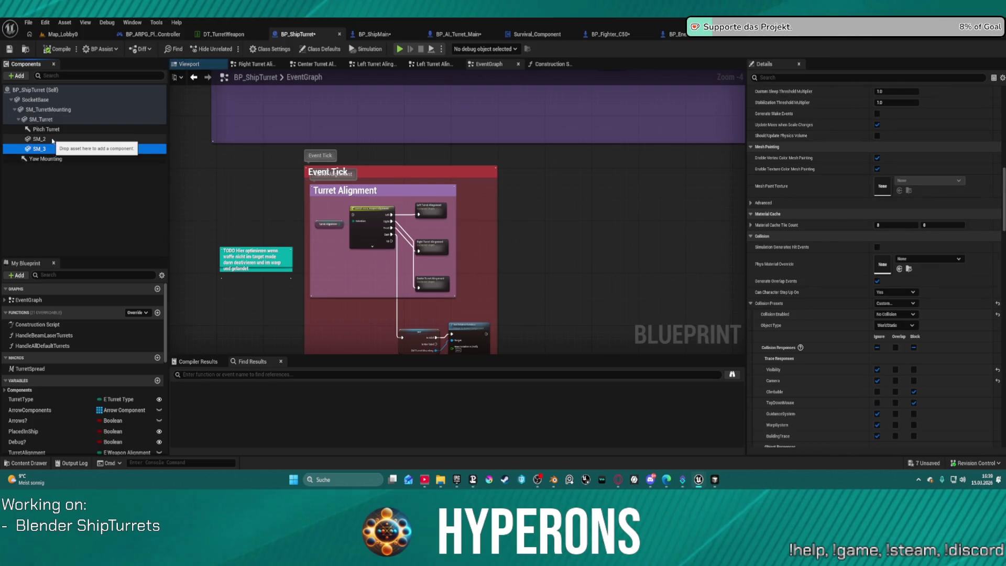
pyautogui.click(40, 139)
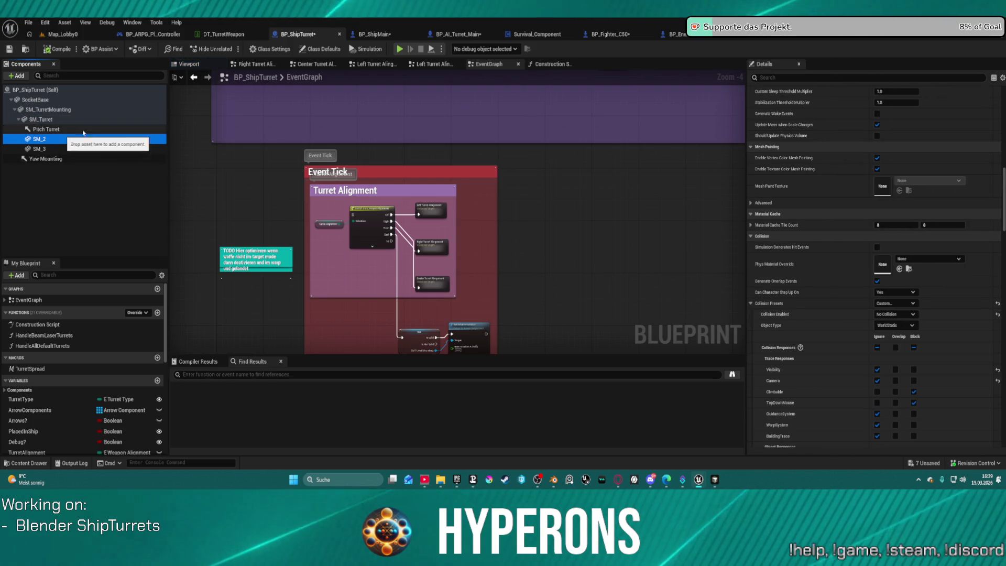
pyautogui.click(105, 119)
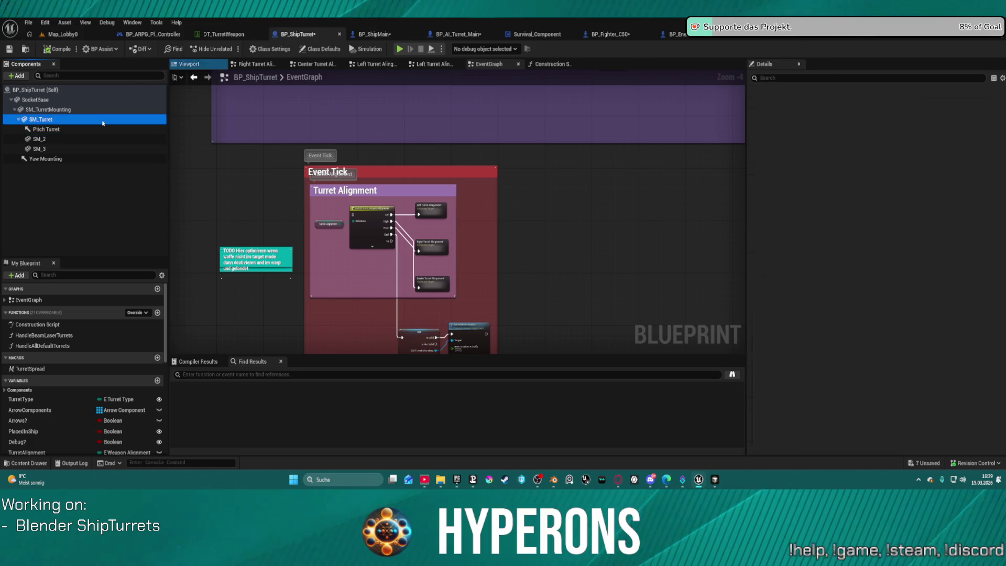
pyautogui.click(102, 110)
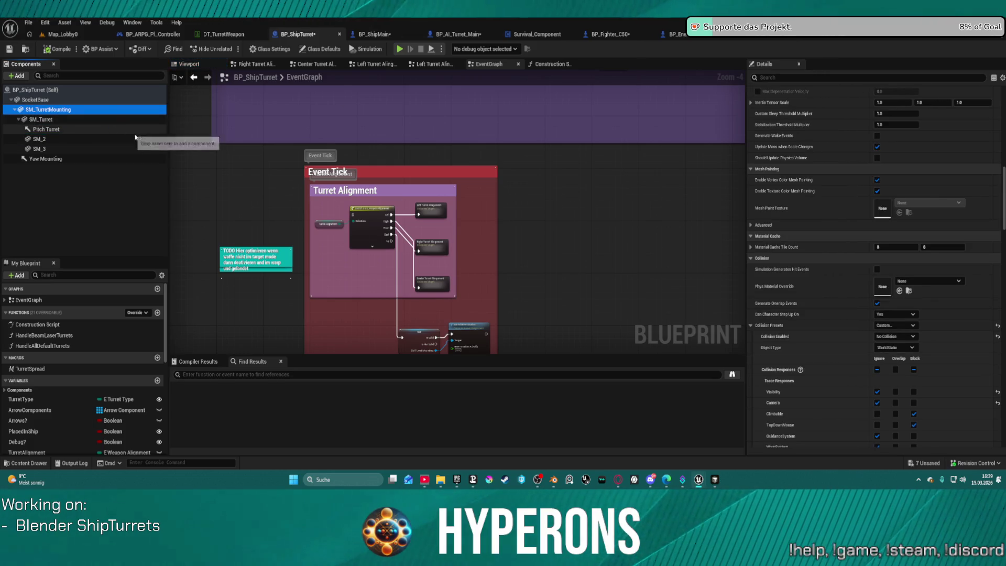
pyautogui.scroll(2, 555, 128)
pyautogui.scroll(-5, 556, 129)
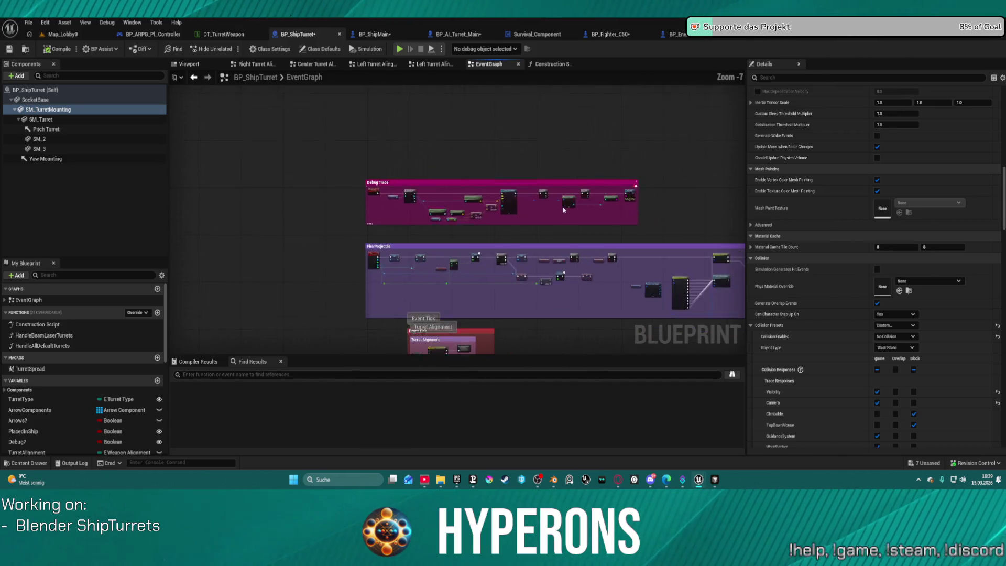
pyautogui.moveTo(630, 196)
pyautogui.mouseDown()
pyautogui.moveTo(504, 178)
pyautogui.moveTo(647, 180)
pyautogui.mouseUp()
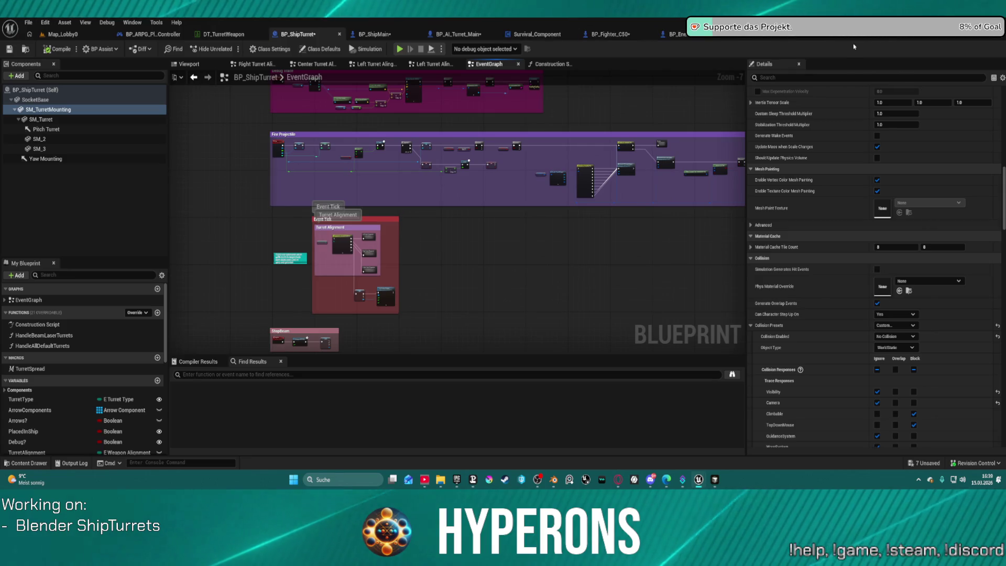
pyautogui.click(371, 33)
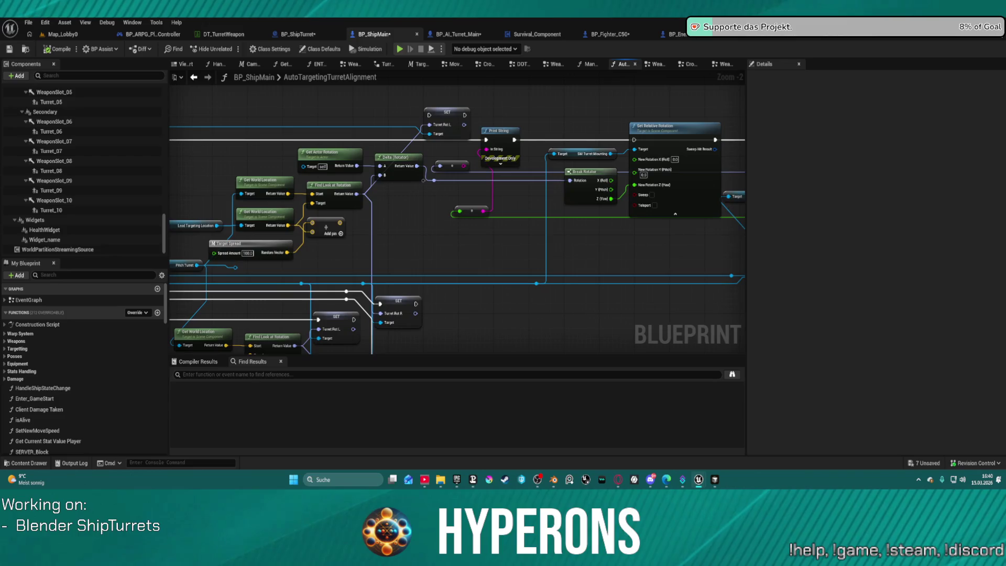
# Rearrange Get World Location and the SM Turret getter, then unlink Break Rotator's pitch from the second Set Relative Rotation
pyautogui.moveTo(801, 172); pyautogui.dragTo(533, 172)
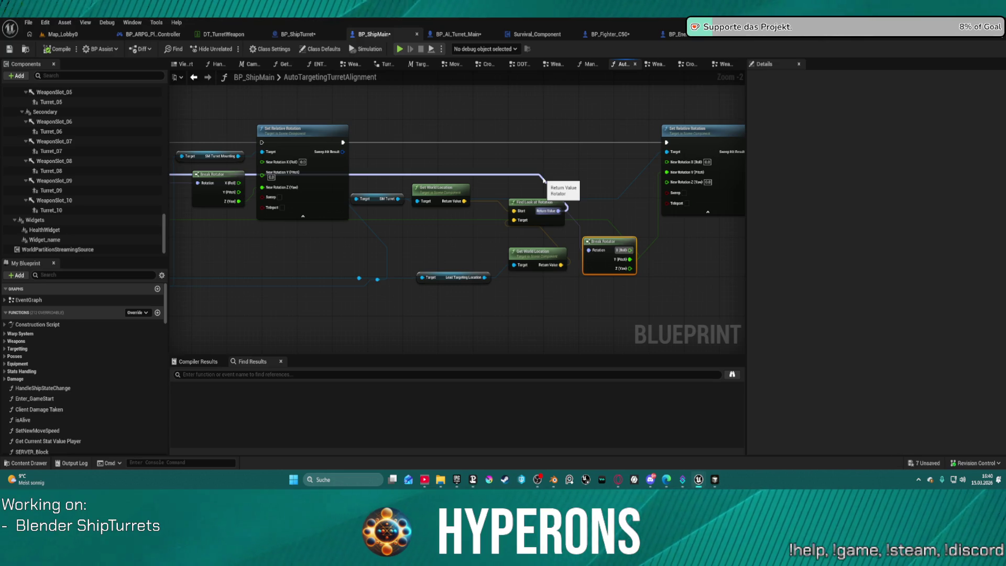
pyautogui.moveTo(535, 169); pyautogui.dragTo(536, 171)
pyautogui.moveTo(434, 200); pyautogui.dragTo(457, 240)
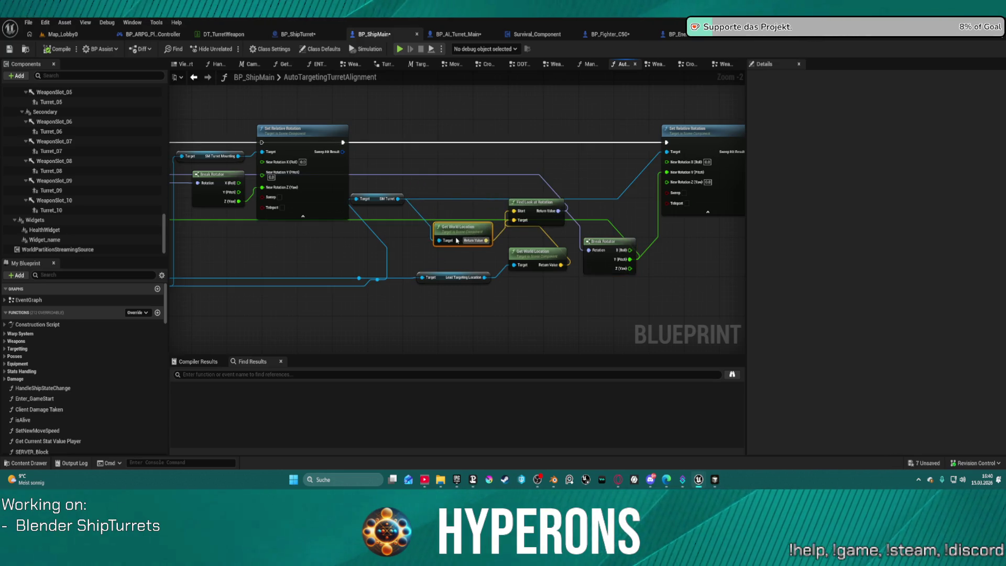
pyautogui.moveTo(373, 200)
pyautogui.mouseDown()
pyautogui.moveTo(406, 238)
pyautogui.moveTo(490, 160)
pyautogui.moveTo(447, 152)
pyautogui.mouseUp()
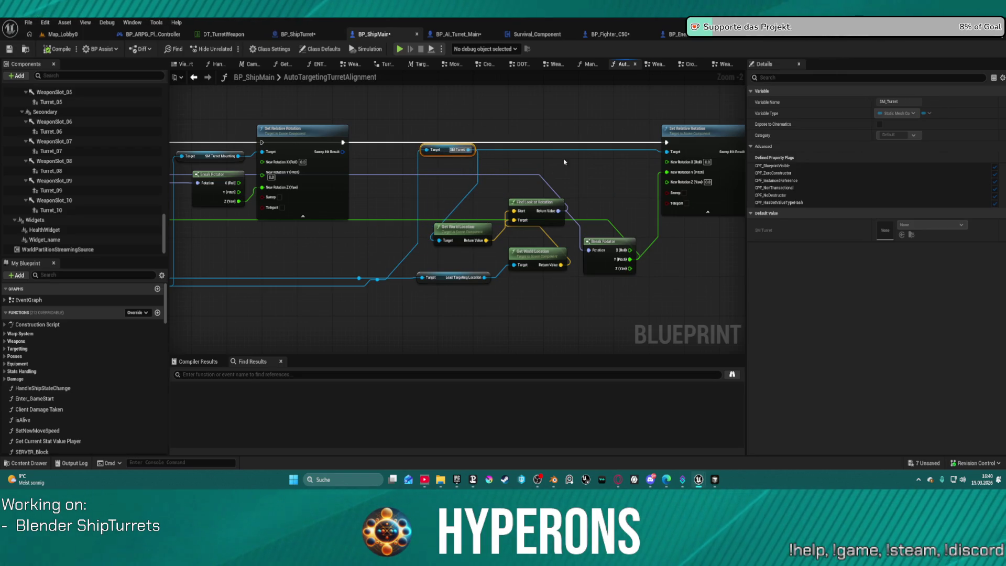
pyautogui.click(676, 207)
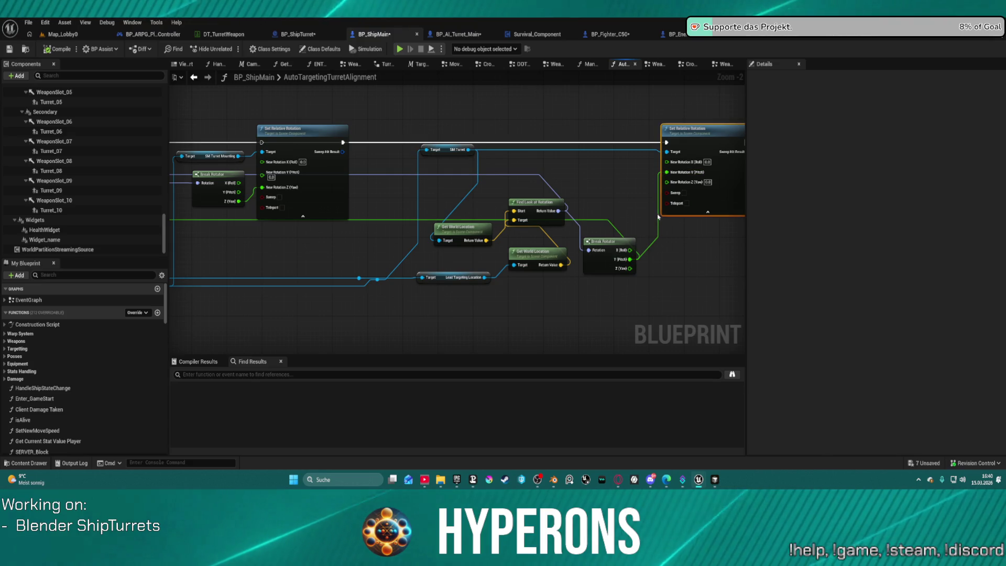
pyautogui.keyDown('alt'); pyautogui.click(686, 175); pyautogui.keyUp('alt')
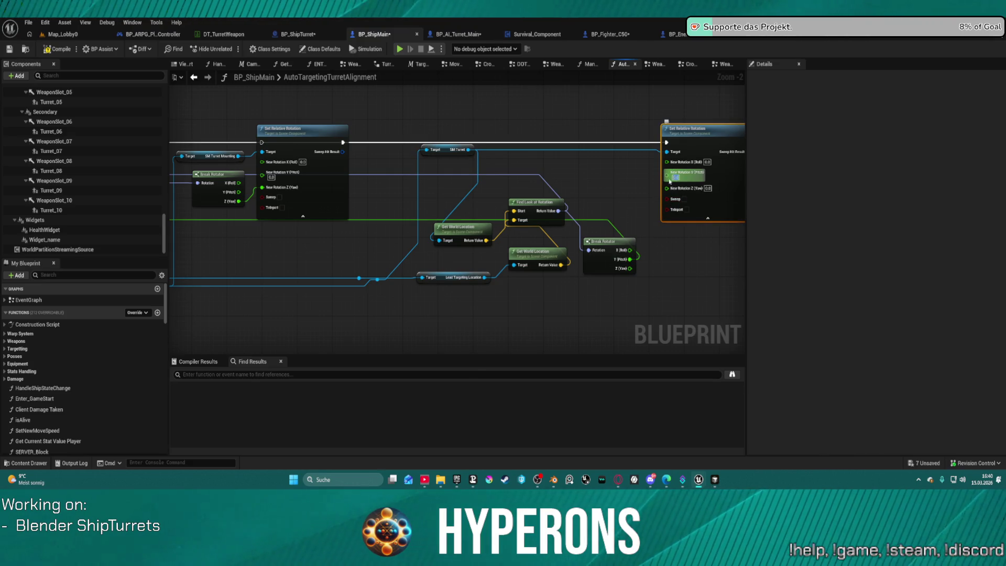